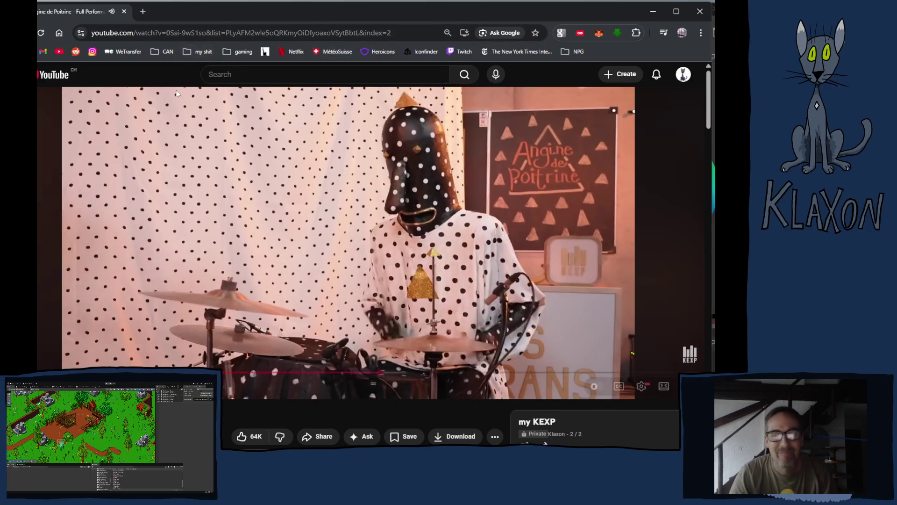
# Watch the Angine de Poitrine KEXP performance on YouTube, then refocus the browser window.
pyautogui.moveTo(157, 106)
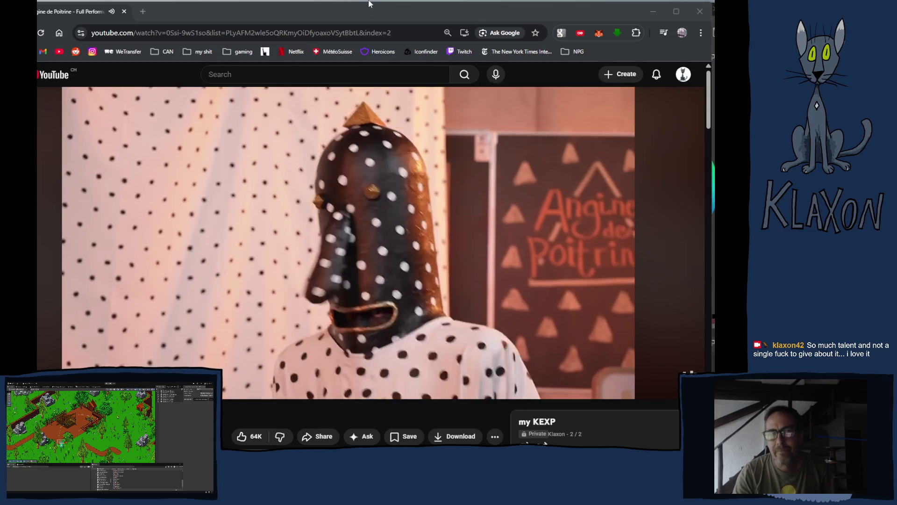
pyautogui.click(371, 16)
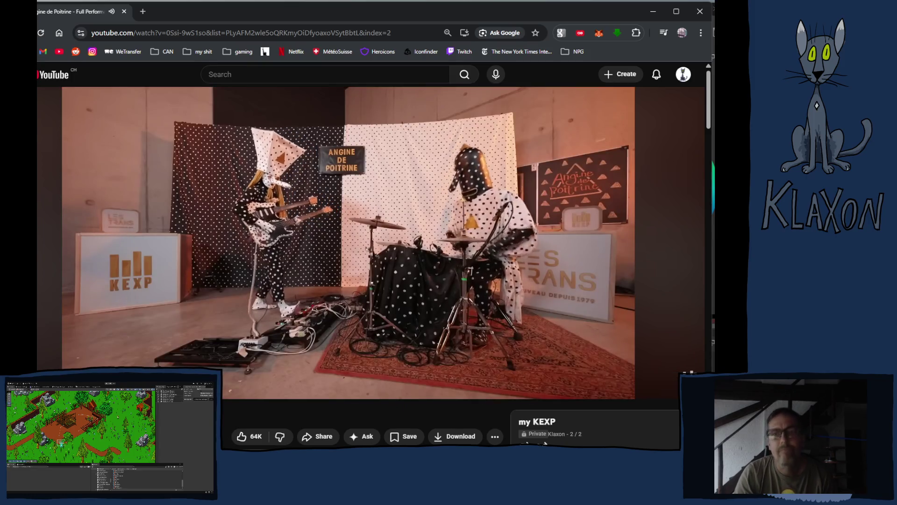
# Switch to Krita, centre the whole squirrel on the canvas and move to frame 7.
pyautogui.hotkey('alt', 'Tab')
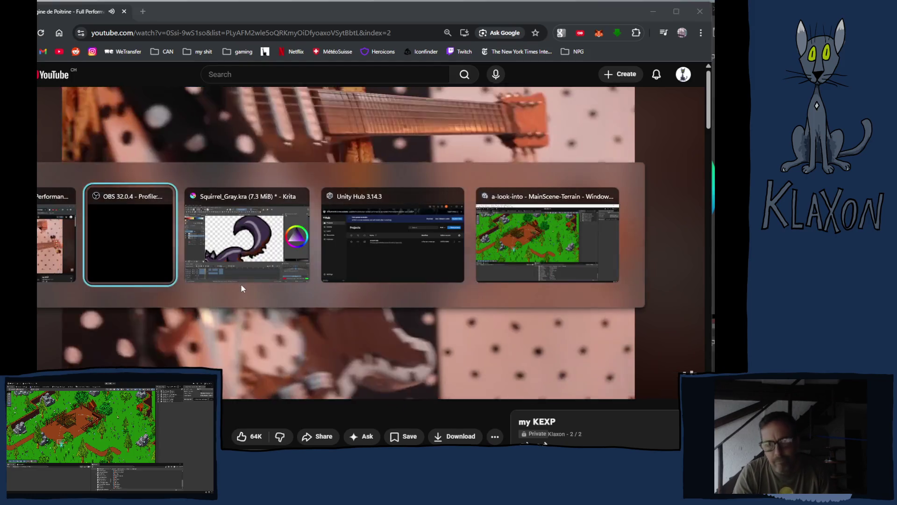
pyautogui.hotkey('alt', 'Tab')
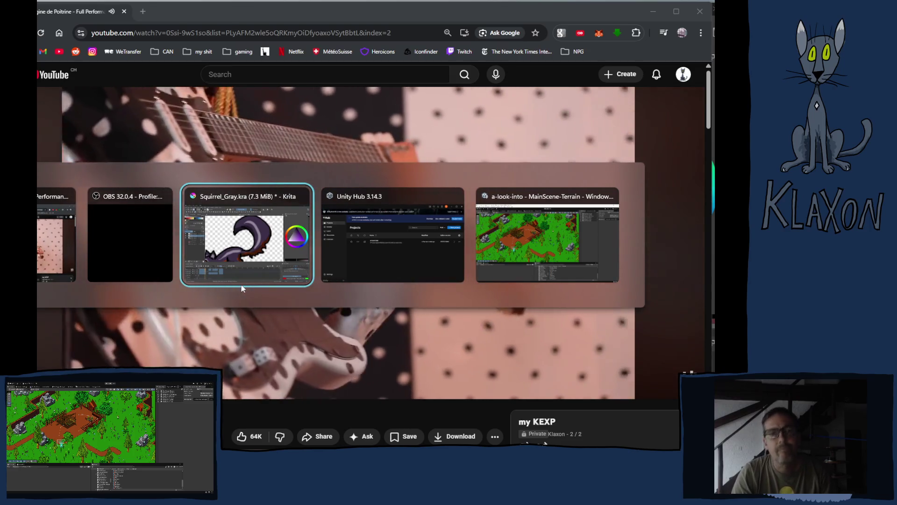
pyautogui.click(241, 285)
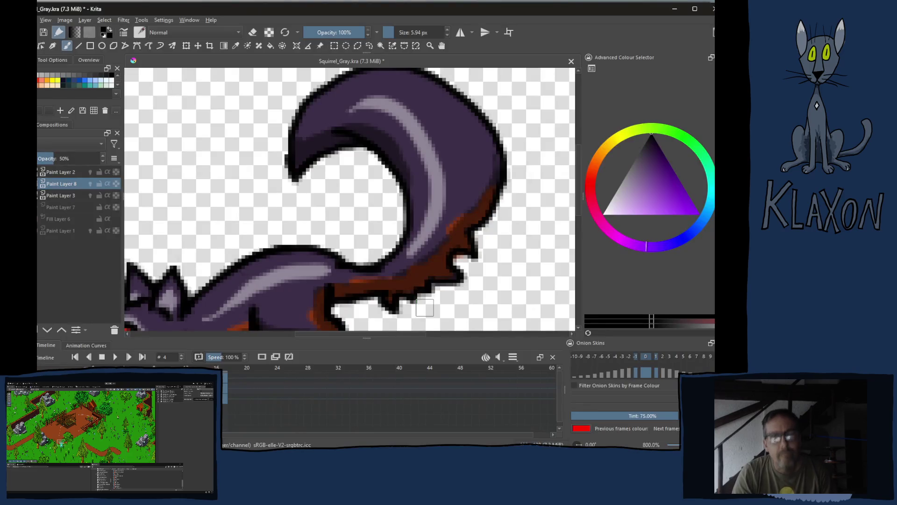
pyautogui.scroll(-2, 425, 308)
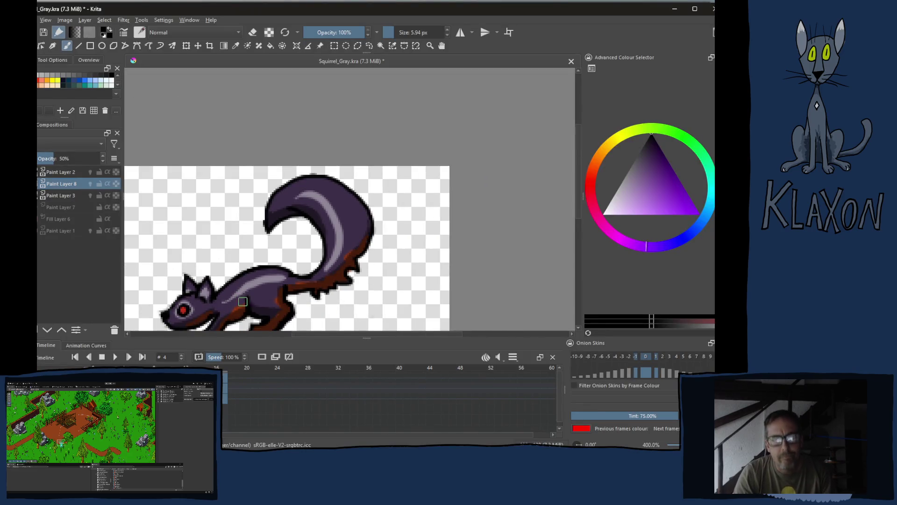
pyautogui.moveTo(314, 239); pyautogui.dragTo(343, 190)
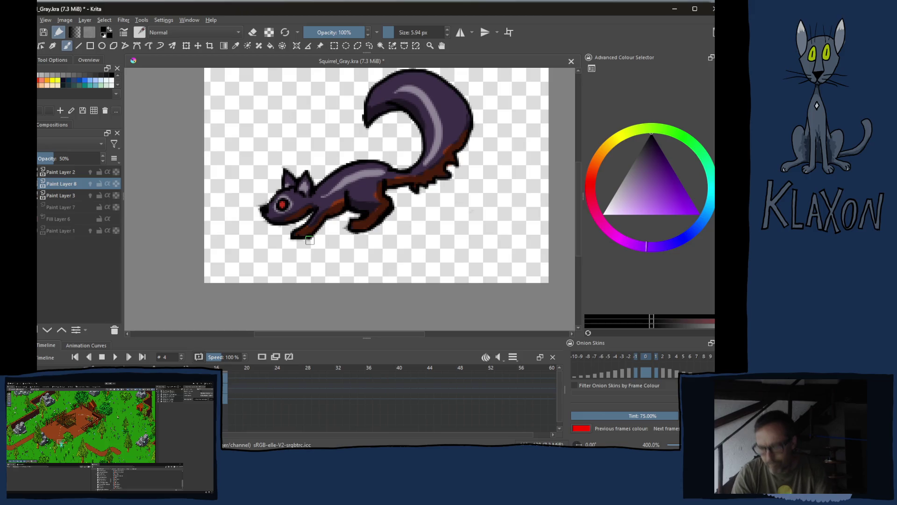
pyautogui.press('Right')
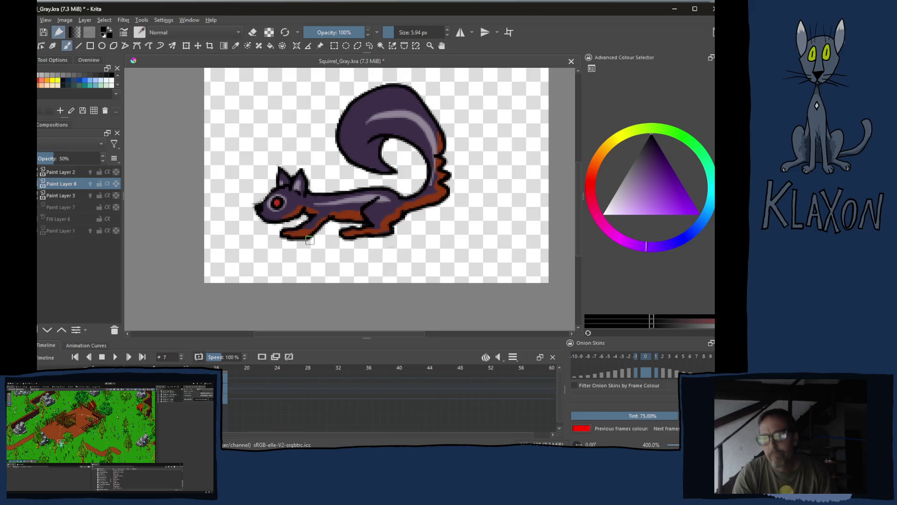
pyautogui.scroll(2, 310, 240)
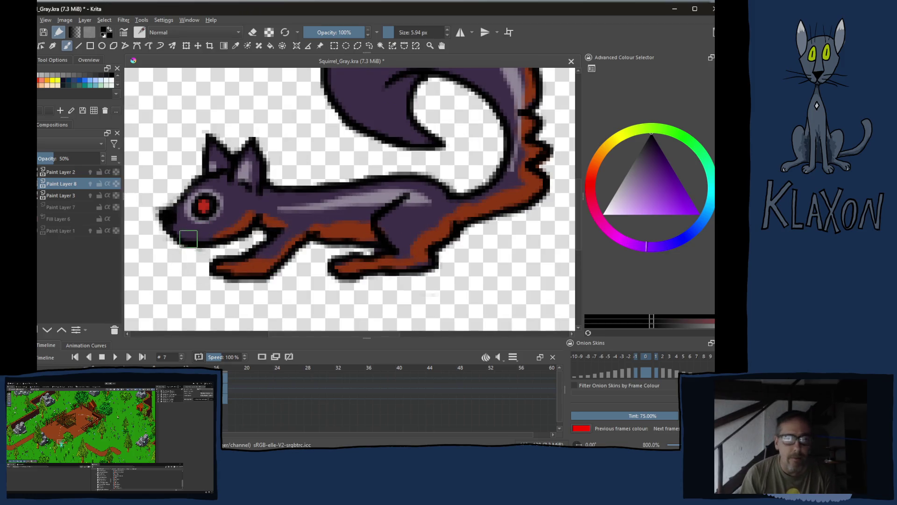
# Paint the orange chest, front leg and belly stripe purple and darken the tail's right edge.
pyautogui.moveTo(188, 239)
pyautogui.mouseDown()
pyautogui.moveTo(238, 218)
pyautogui.moveTo(232, 212)
pyautogui.mouseUp()
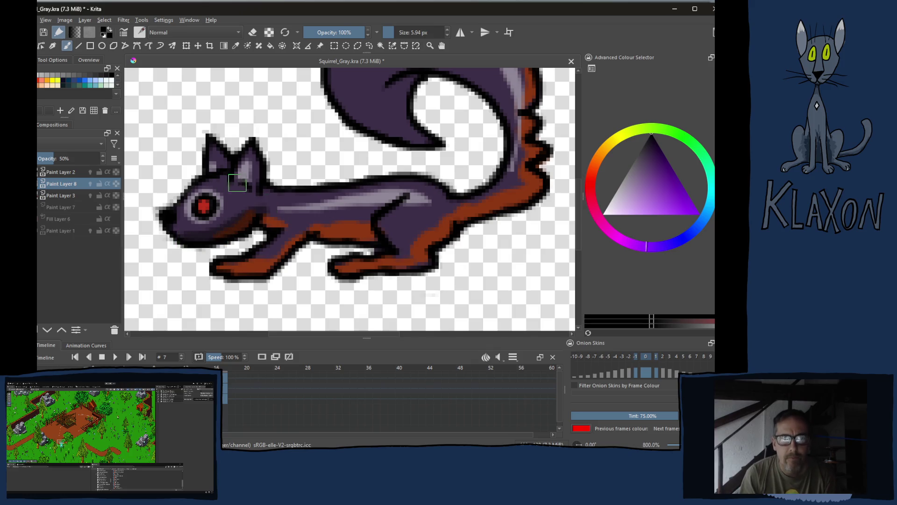
pyautogui.moveTo(291, 243)
pyautogui.mouseDown()
pyautogui.moveTo(236, 273)
pyautogui.moveTo(259, 266)
pyautogui.moveTo(269, 223)
pyautogui.mouseUp()
pyautogui.moveTo(291, 267)
pyautogui.mouseDown()
pyautogui.moveTo(296, 238)
pyautogui.moveTo(316, 228)
pyautogui.moveTo(376, 237)
pyautogui.moveTo(378, 226)
pyautogui.moveTo(396, 248)
pyautogui.moveTo(355, 267)
pyautogui.moveTo(426, 262)
pyautogui.moveTo(411, 256)
pyautogui.moveTo(451, 224)
pyautogui.moveTo(540, 181)
pyautogui.moveTo(430, 240)
pyautogui.moveTo(447, 229)
pyautogui.moveTo(452, 205)
pyautogui.moveTo(439, 112)
pyautogui.mouseUp()
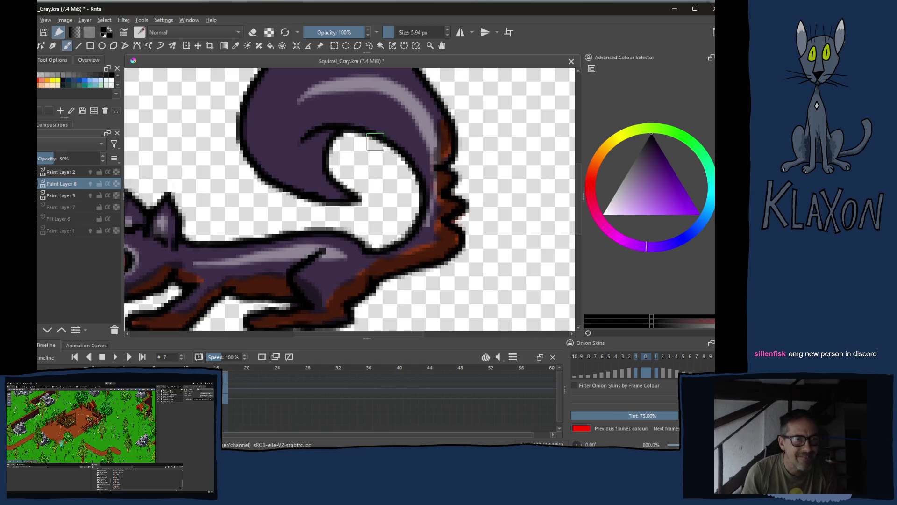
pyautogui.moveTo(420, 143)
pyautogui.mouseDown()
pyautogui.moveTo(449, 145)
pyautogui.moveTo(437, 159)
pyautogui.mouseUp()
pyautogui.moveTo(444, 219); pyautogui.dragTo(444, 250)
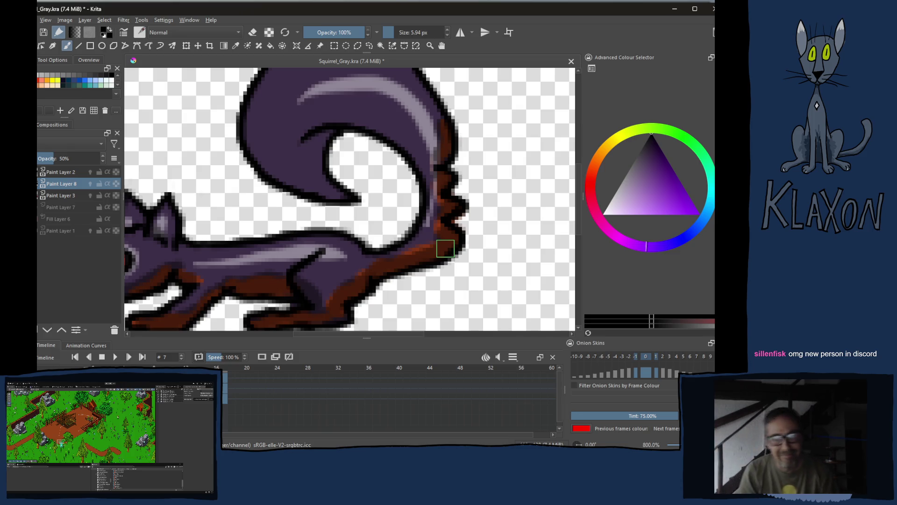
# Shade the tail's inner curve darker purple down to the tip.
pyautogui.moveTo(314, 130)
pyautogui.mouseDown()
pyautogui.moveTo(365, 120)
pyautogui.moveTo(394, 136)
pyautogui.moveTo(416, 176)
pyautogui.mouseUp()
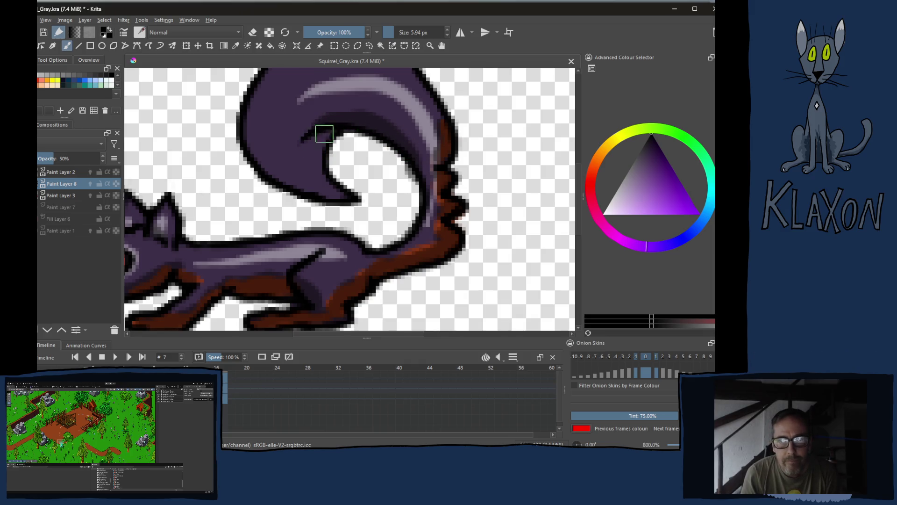
pyautogui.moveTo(324, 134)
pyautogui.mouseDown()
pyautogui.moveTo(304, 173)
pyautogui.moveTo(344, 198)
pyautogui.mouseUp()
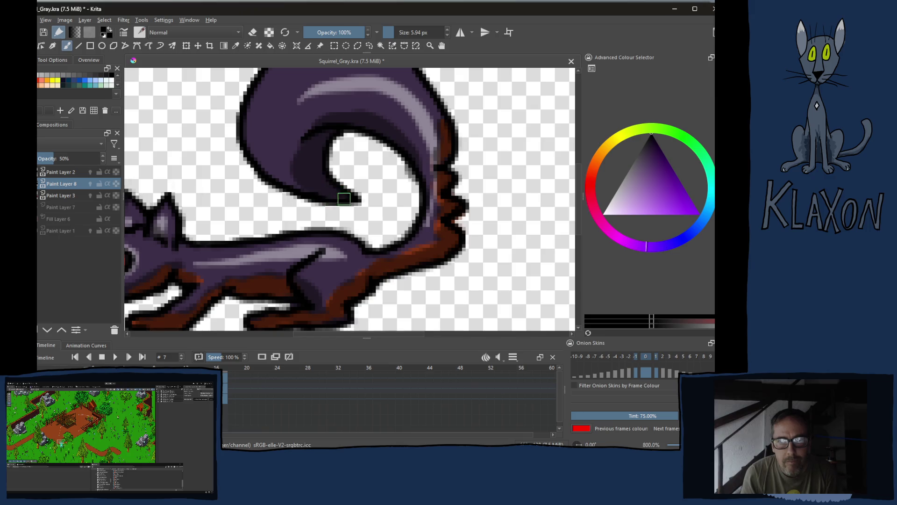
pyautogui.moveTo(256, 150)
pyautogui.mouseDown()
pyautogui.moveTo(296, 176)
pyautogui.moveTo(280, 167)
pyautogui.moveTo(301, 169)
pyautogui.mouseUp()
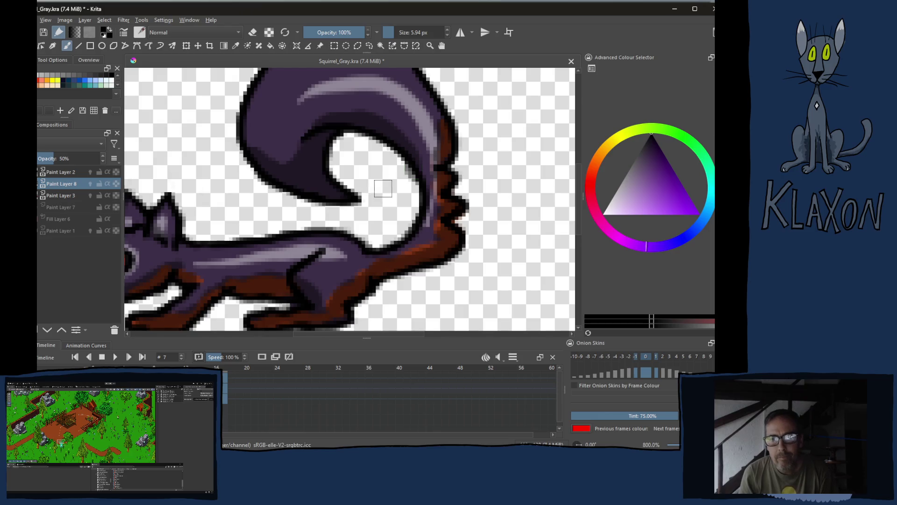
pyautogui.press('e')
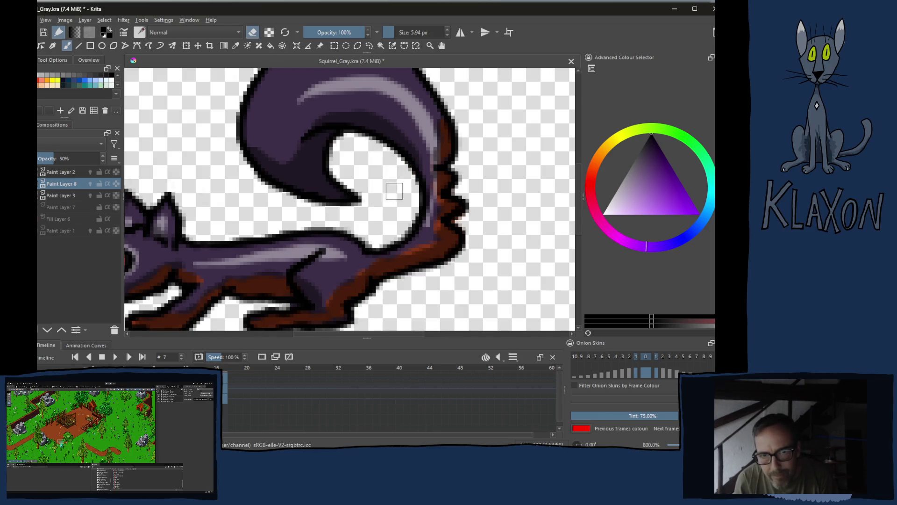
# Zoom out to show the whole squirrel and go to frame 8, comparing with frame 7.
pyautogui.press('e')
pyautogui.moveTo(260, 201); pyautogui.dragTo(291, 204)
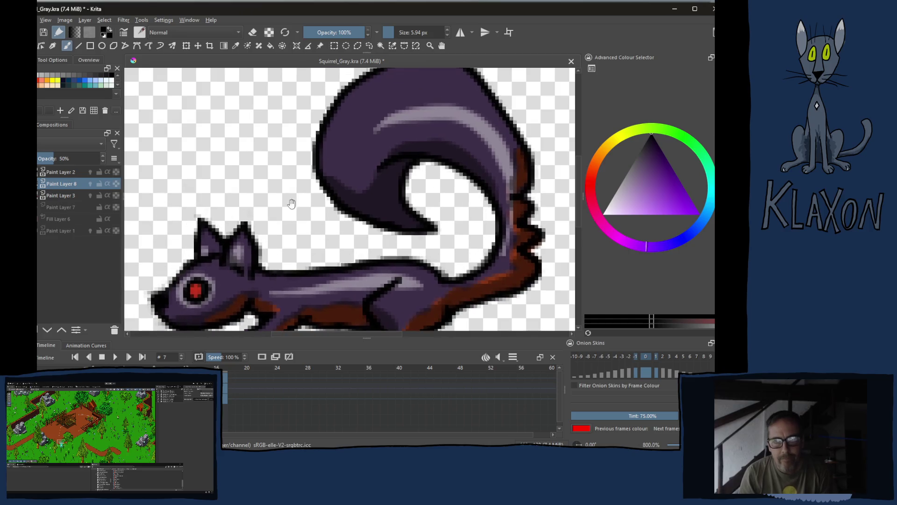
pyautogui.press('-')
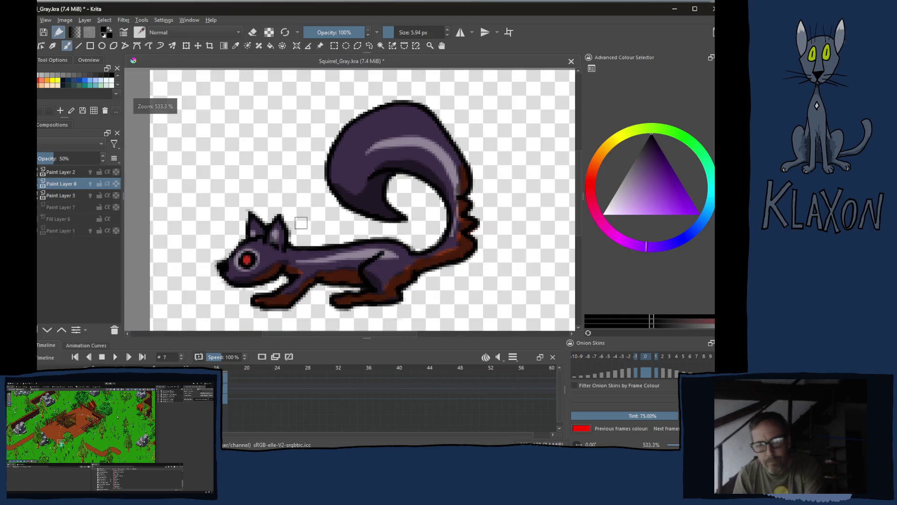
pyautogui.press('.')
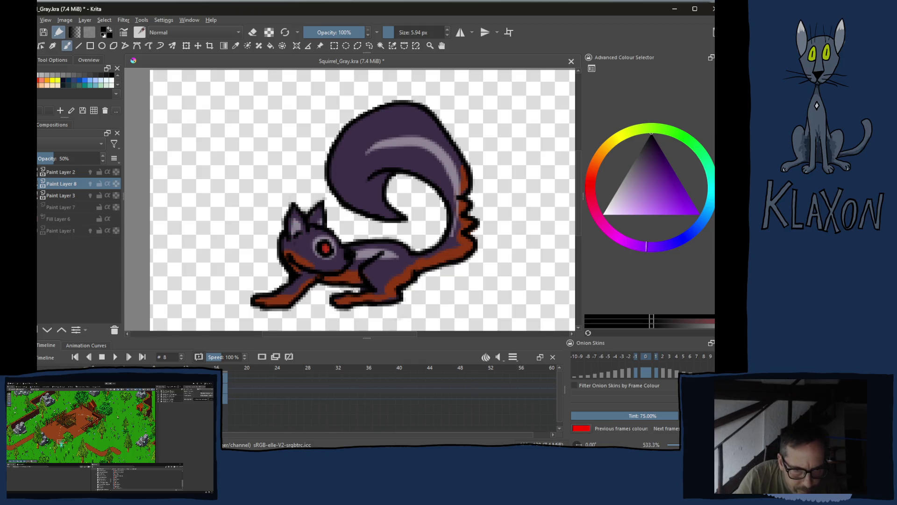
pyautogui.press(',')
pyautogui.press('.')
# Copy the current keyframe and paste it into frame 8 on the timeline.
pyautogui.rightClick(147, 387)
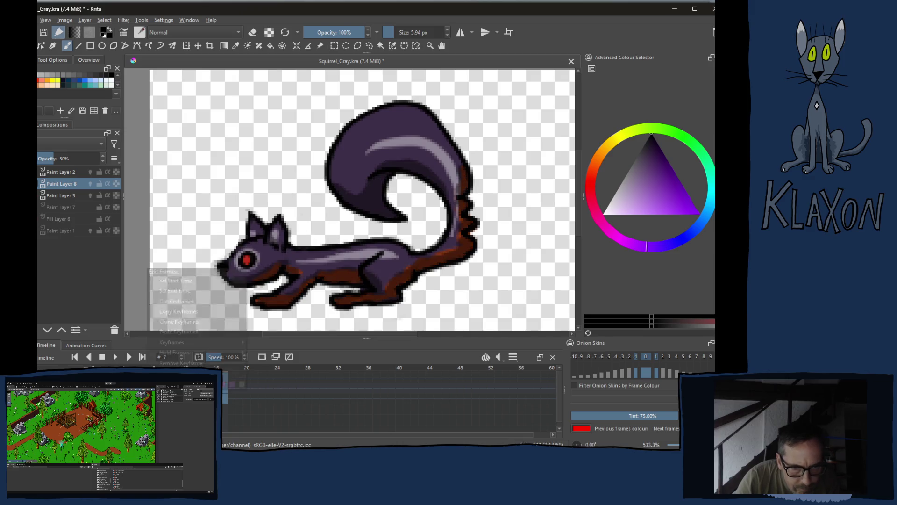
pyautogui.click(184, 312)
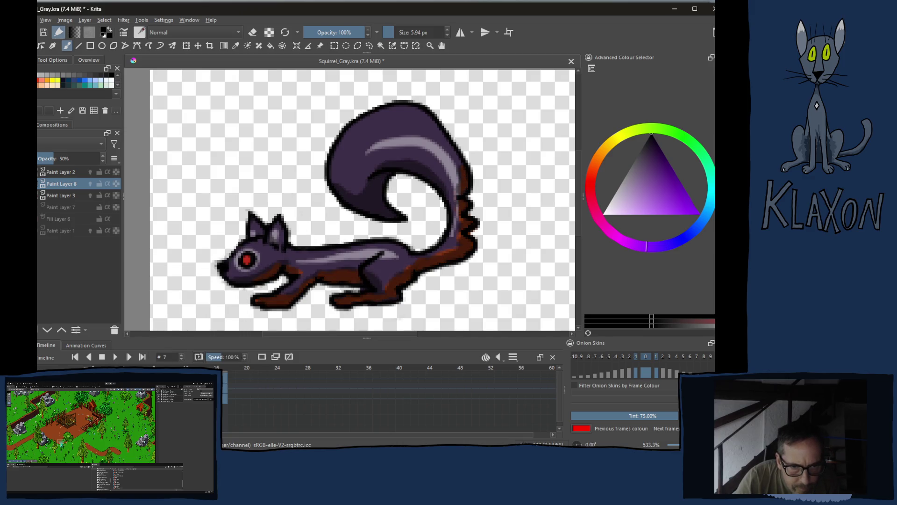
pyautogui.rightClick(156, 387)
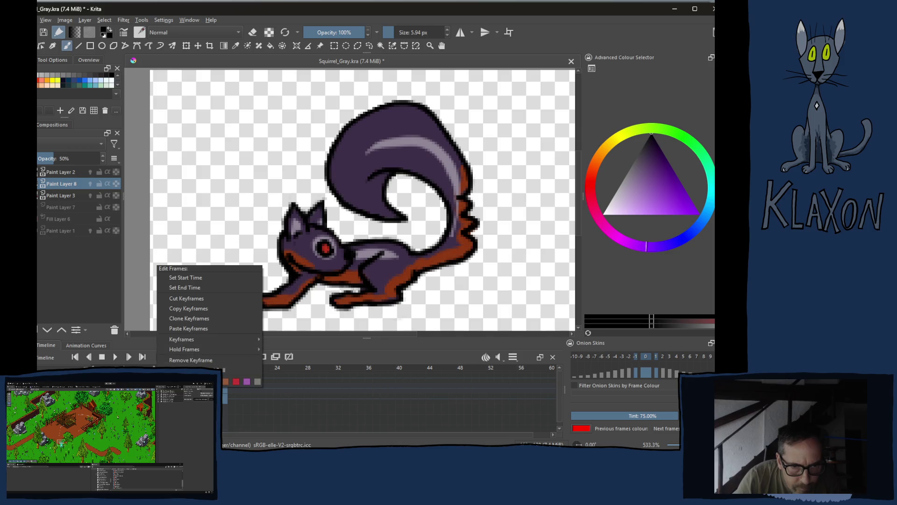
pyautogui.click(192, 334)
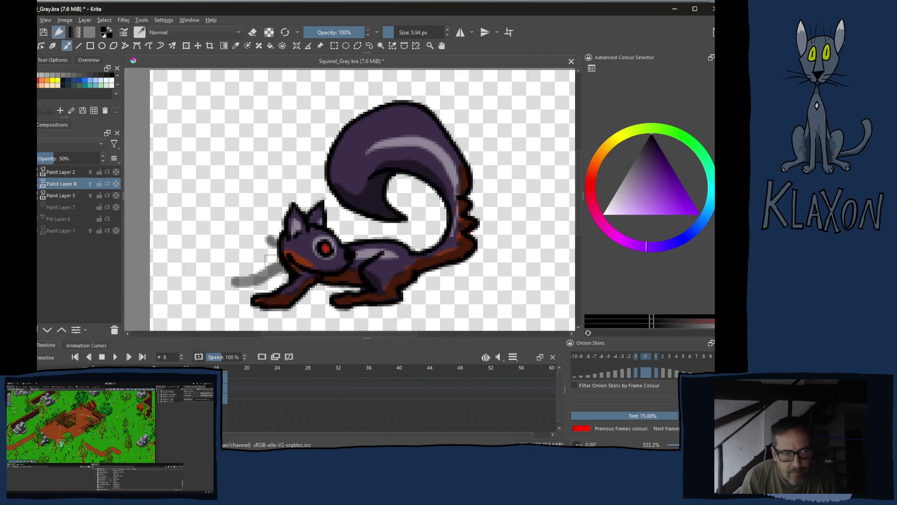
# Erase the stray grey strokes beside the head and slightly darken the neck and chest.
pyautogui.press('e')
pyautogui.moveTo(259, 225)
pyautogui.mouseDown()
pyautogui.moveTo(282, 237)
pyautogui.moveTo(266, 241)
pyautogui.moveTo(256, 281)
pyautogui.mouseUp()
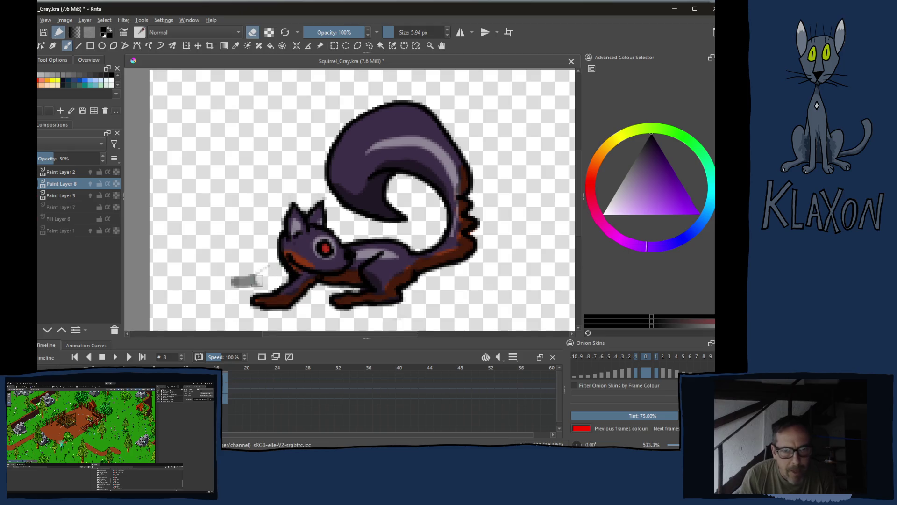
pyautogui.rightClick(242, 258)
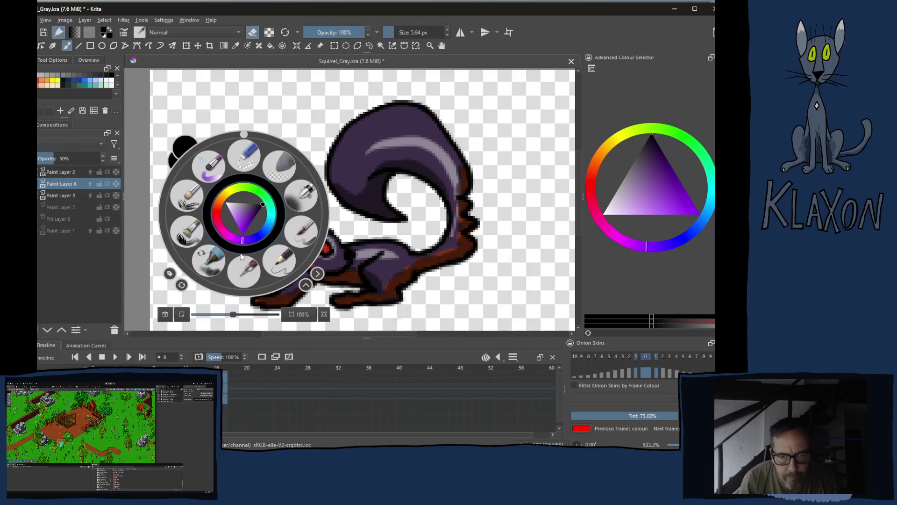
pyautogui.press('e')
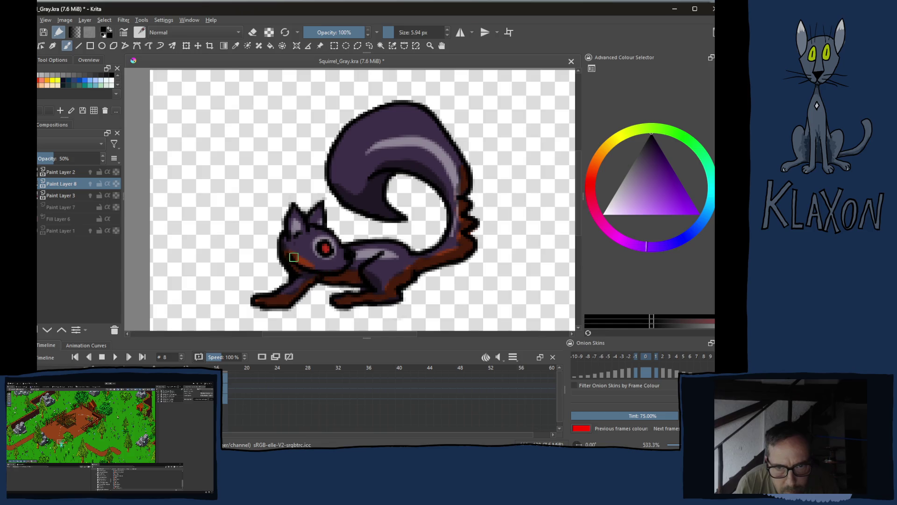
pyautogui.moveTo(291, 250); pyautogui.dragTo(323, 271)
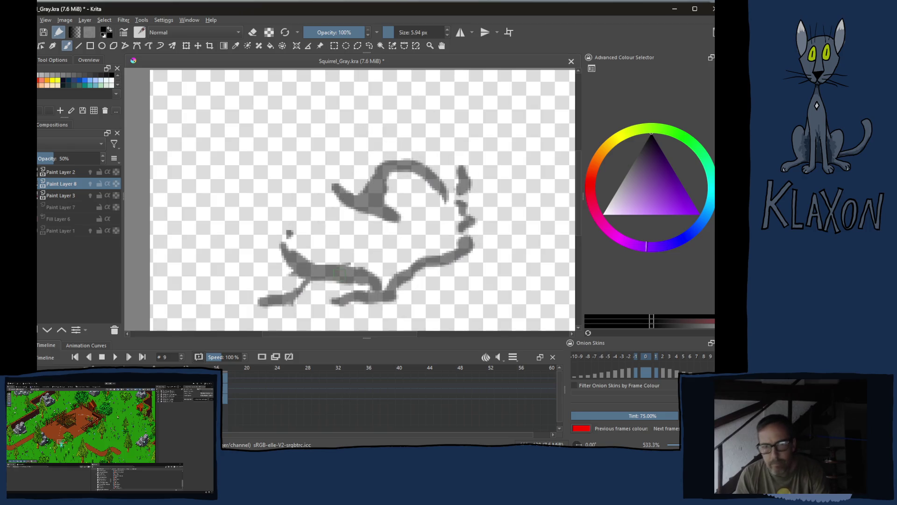
pyautogui.press('.')
pyautogui.press('.')
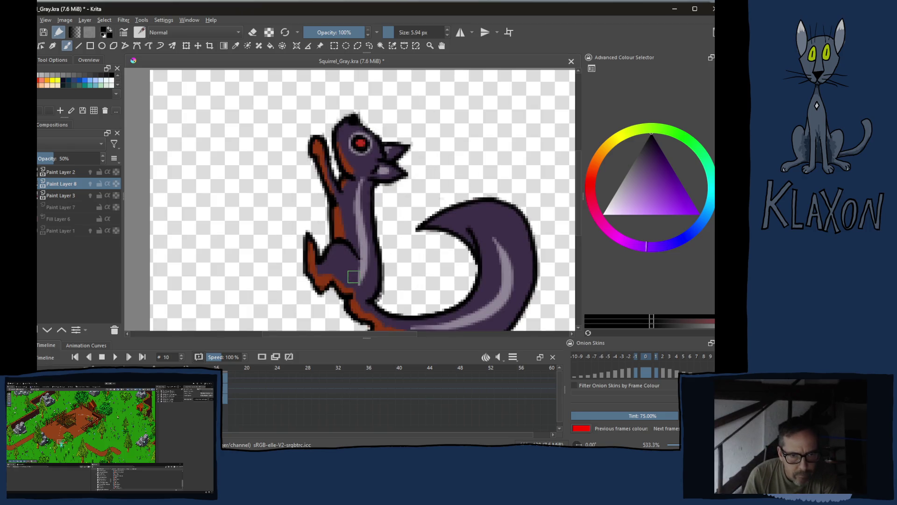
pyautogui.press(',')
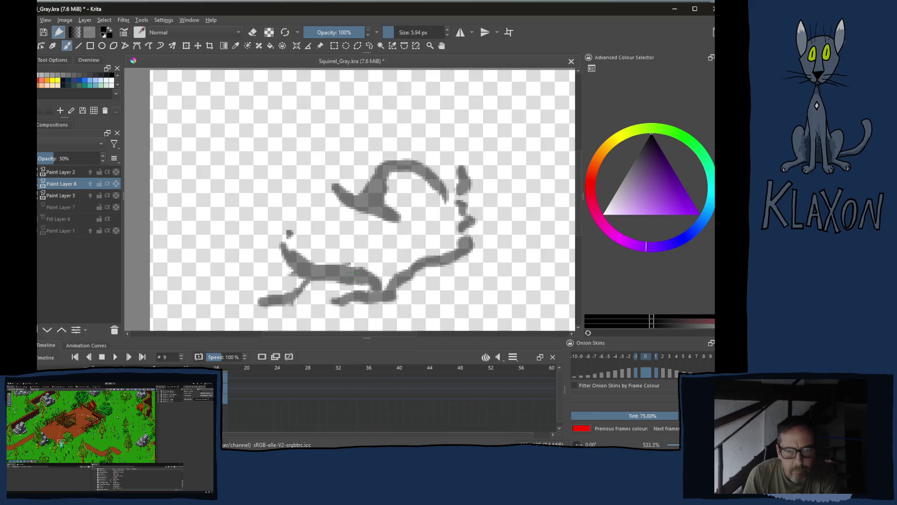
pyautogui.press('.')
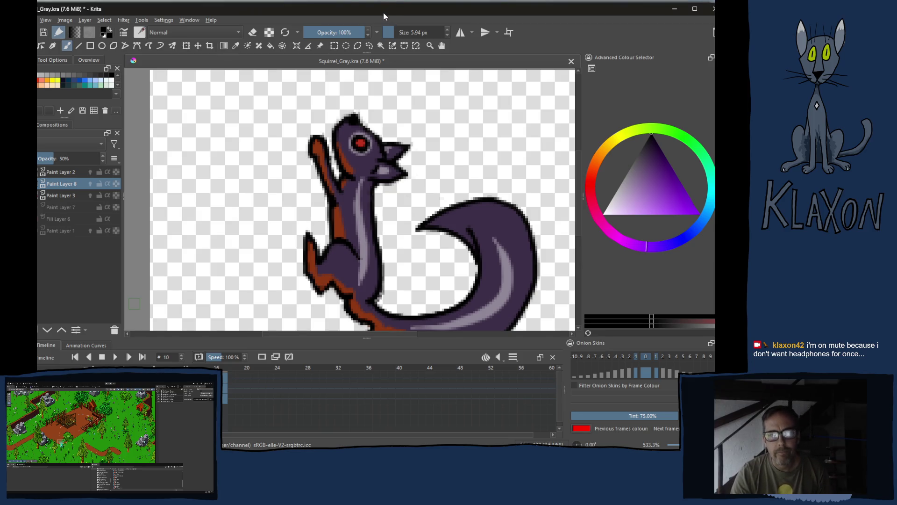
# On frame 10, shade the lower body, belly edge and tail's lower and inner edges dark purple.
pyautogui.moveTo(319, 206); pyautogui.dragTo(274, 175)
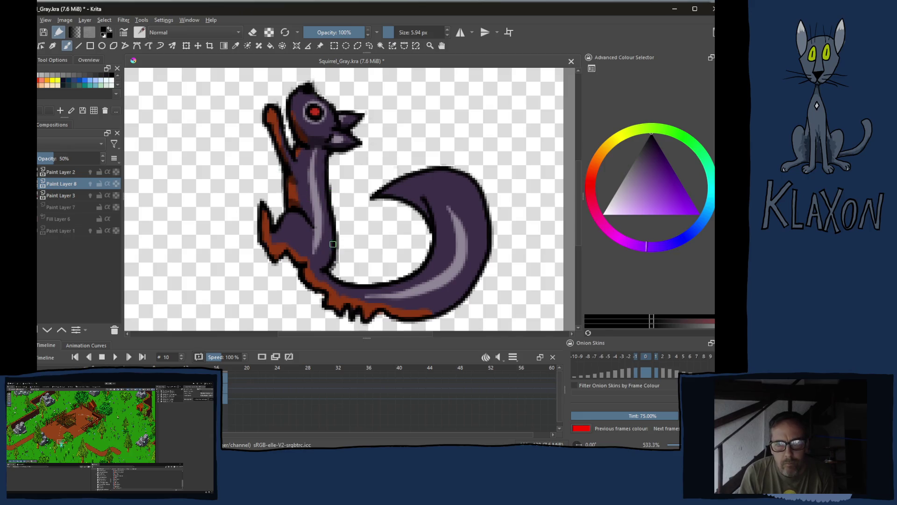
pyautogui.moveTo(333, 244)
pyautogui.mouseDown()
pyautogui.moveTo(326, 267)
pyautogui.moveTo(304, 259)
pyautogui.moveTo(324, 260)
pyautogui.moveTo(316, 280)
pyautogui.moveTo(324, 278)
pyautogui.mouseUp()
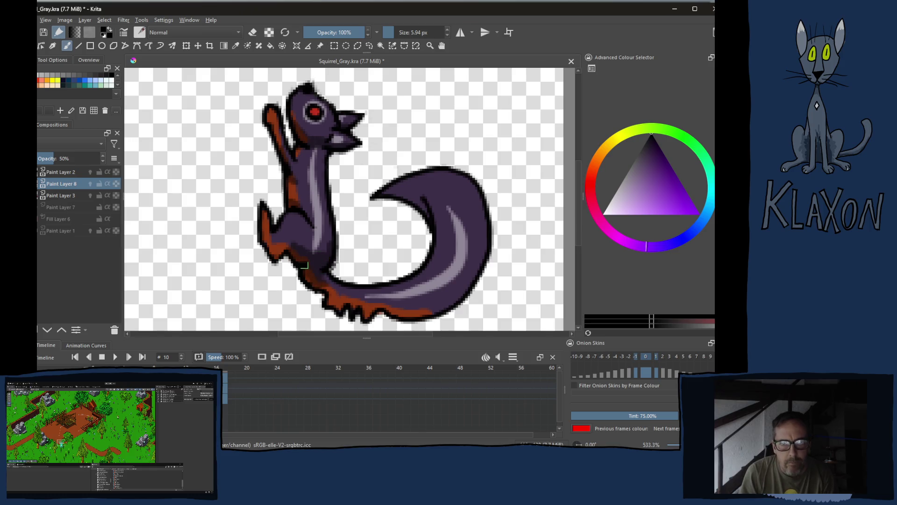
pyautogui.moveTo(275, 251)
pyautogui.mouseDown()
pyautogui.moveTo(260, 237)
pyautogui.moveTo(276, 249)
pyautogui.mouseUp()
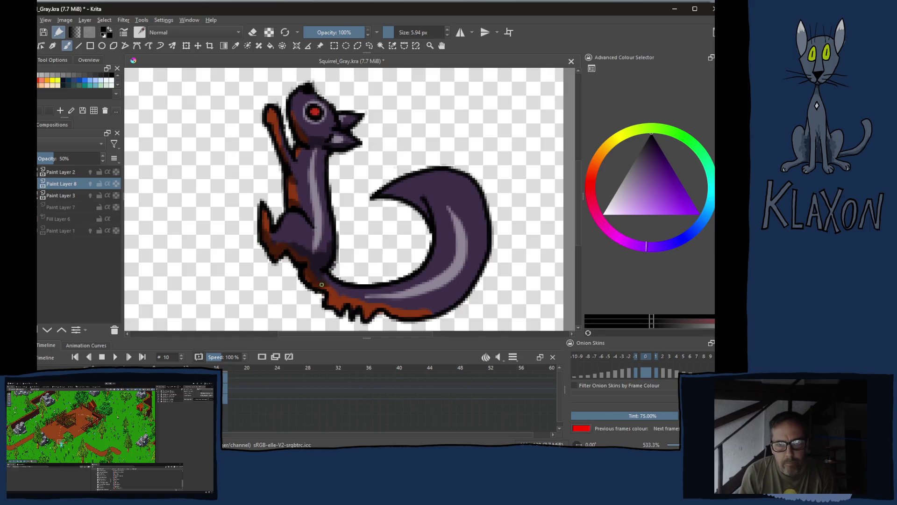
pyautogui.moveTo(327, 286)
pyautogui.mouseDown()
pyautogui.moveTo(364, 309)
pyautogui.moveTo(441, 306)
pyautogui.moveTo(467, 288)
pyautogui.moveTo(484, 229)
pyautogui.mouseUp()
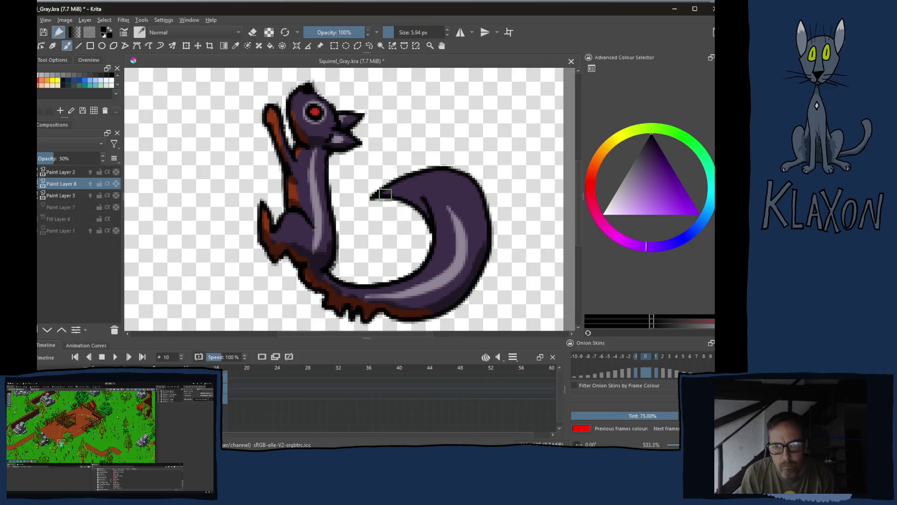
pyautogui.moveTo(384, 194)
pyautogui.mouseDown()
pyautogui.moveTo(427, 204)
pyautogui.moveTo(439, 234)
pyautogui.moveTo(401, 298)
pyautogui.mouseUp()
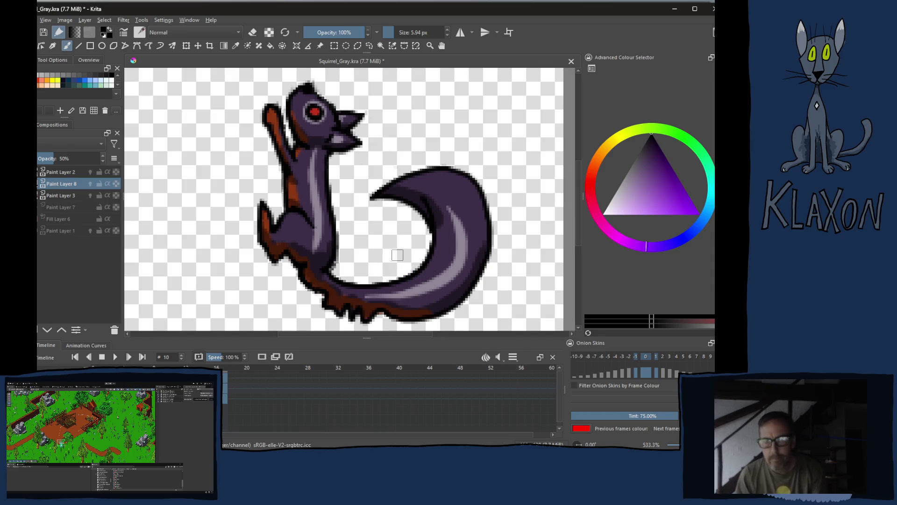
pyautogui.moveTo(439, 220); pyautogui.dragTo(421, 274)
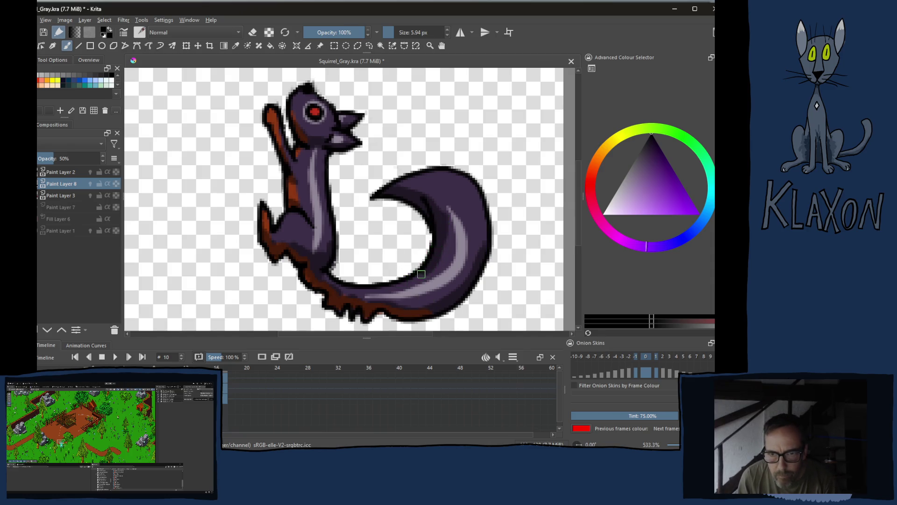
pyautogui.moveTo(442, 222)
pyautogui.mouseDown()
pyautogui.moveTo(427, 196)
pyautogui.moveTo(378, 193)
pyautogui.mouseUp()
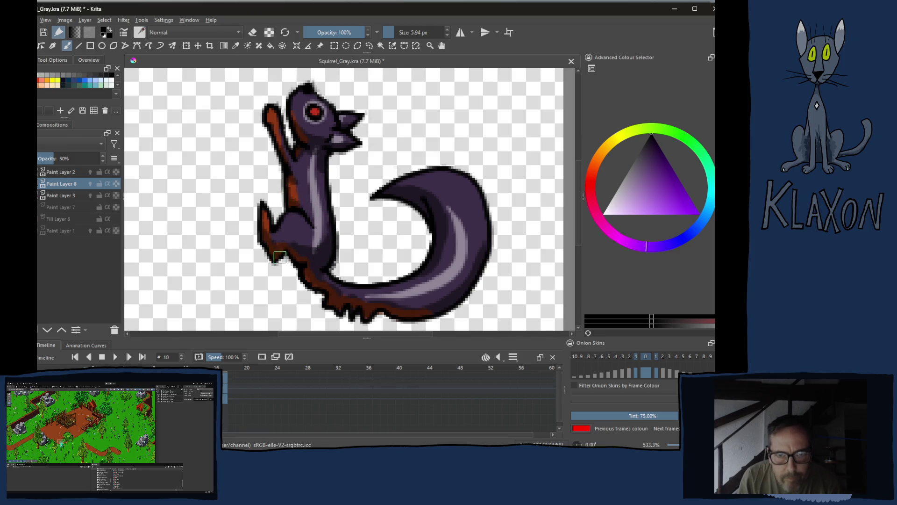
# On frame 11, darken the neck outline, hind leg, tail's lower rim and inner upper edge.
pyautogui.press('Right')
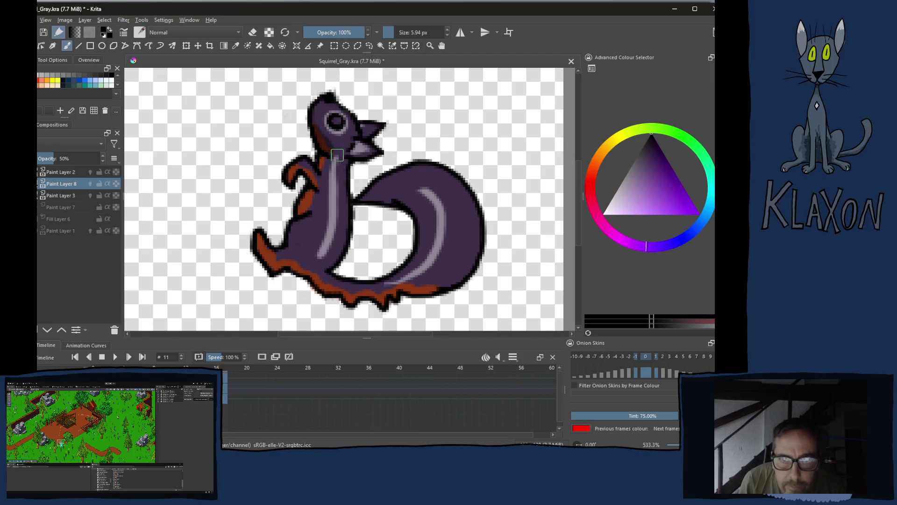
pyautogui.moveTo(336, 152)
pyautogui.mouseDown()
pyautogui.moveTo(330, 162)
pyautogui.moveTo(346, 164)
pyautogui.moveTo(361, 148)
pyautogui.mouseUp()
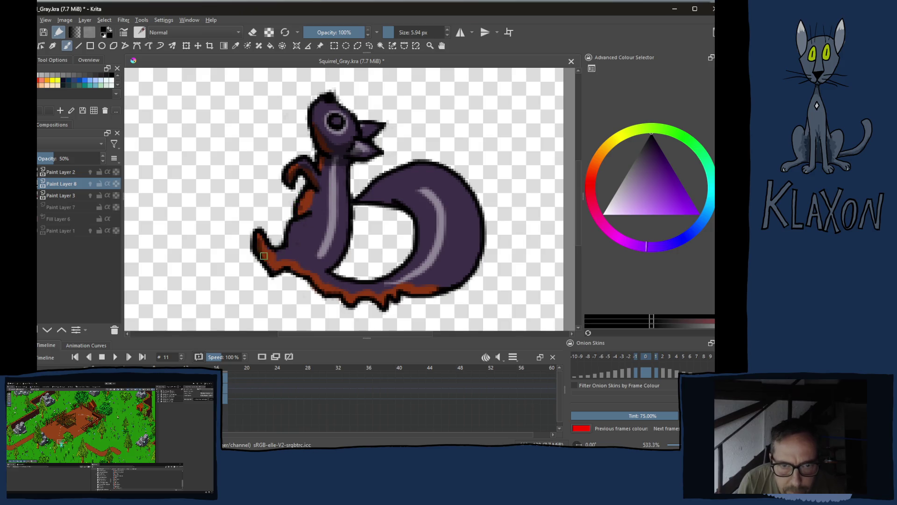
pyautogui.moveTo(264, 256)
pyautogui.mouseDown()
pyautogui.moveTo(280, 271)
pyautogui.moveTo(318, 270)
pyautogui.moveTo(346, 252)
pyautogui.moveTo(327, 259)
pyautogui.moveTo(340, 237)
pyautogui.mouseUp()
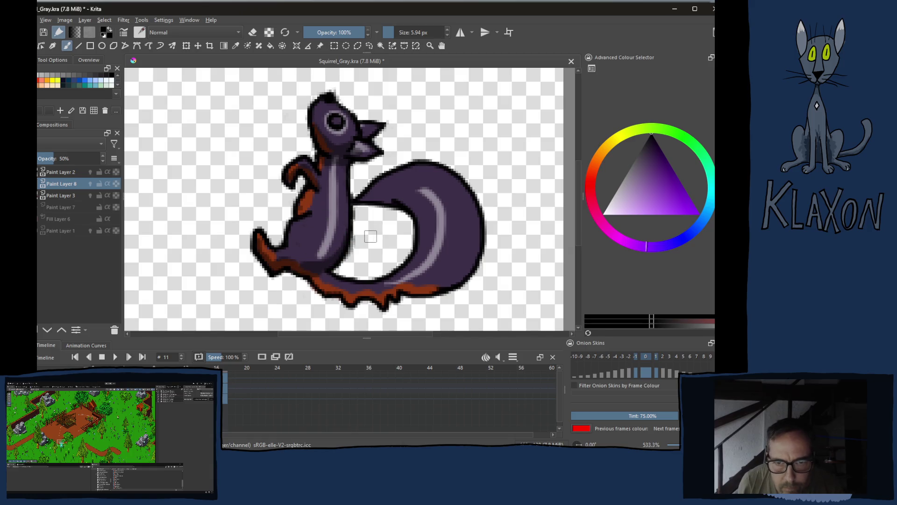
pyautogui.press('e')
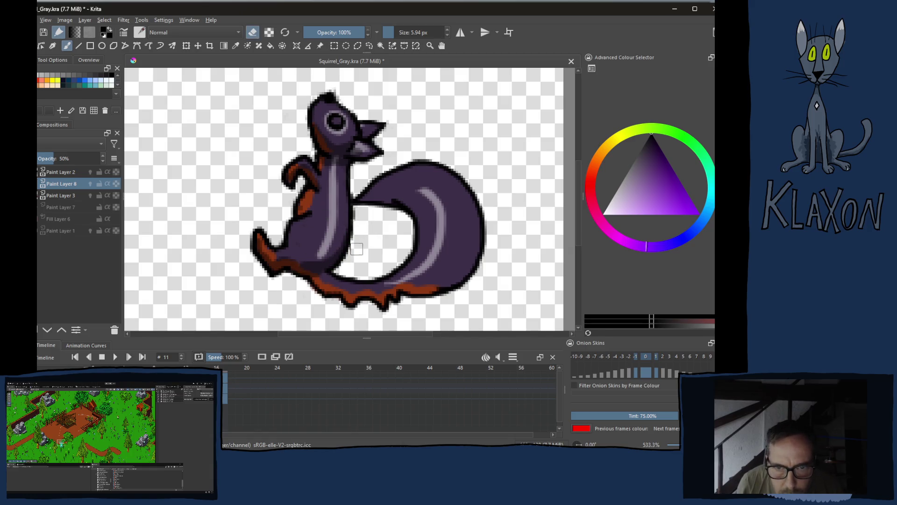
pyautogui.press('e')
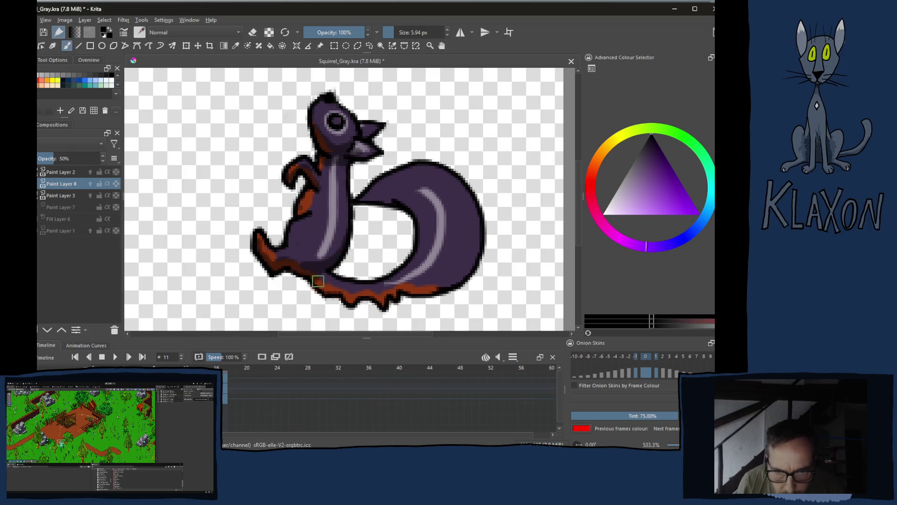
pyautogui.moveTo(335, 285)
pyautogui.mouseDown()
pyautogui.moveTo(383, 297)
pyautogui.moveTo(413, 273)
pyautogui.moveTo(437, 284)
pyautogui.moveTo(422, 289)
pyautogui.moveTo(467, 267)
pyautogui.moveTo(477, 248)
pyautogui.mouseUp()
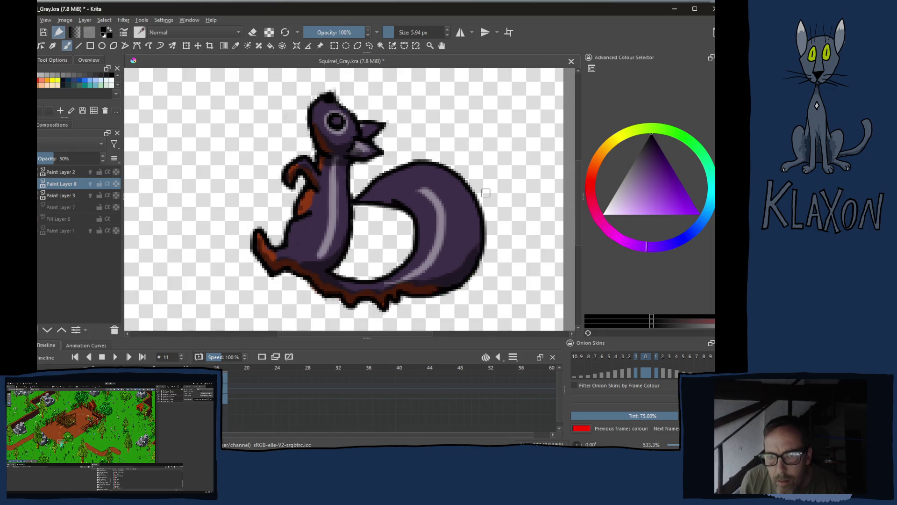
pyautogui.moveTo(362, 199)
pyautogui.mouseDown()
pyautogui.moveTo(390, 200)
pyautogui.moveTo(418, 217)
pyautogui.moveTo(422, 231)
pyautogui.mouseUp()
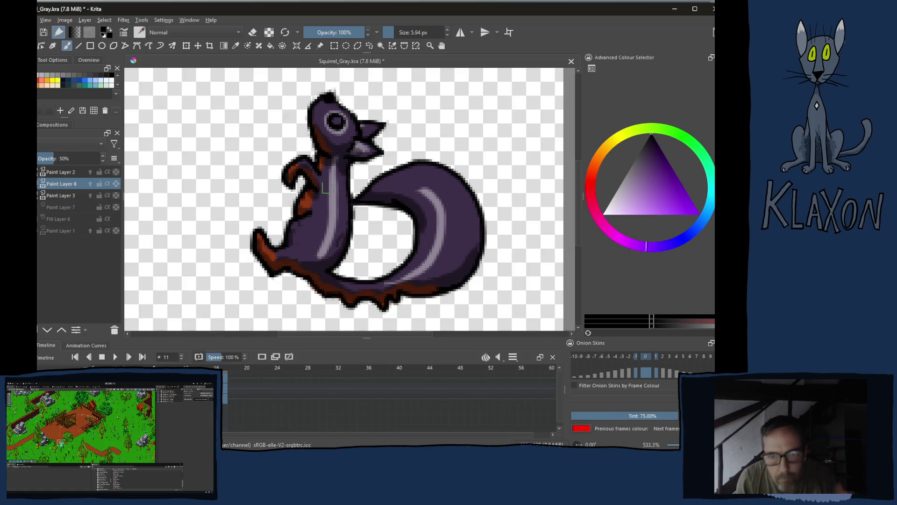
pyautogui.press('.')
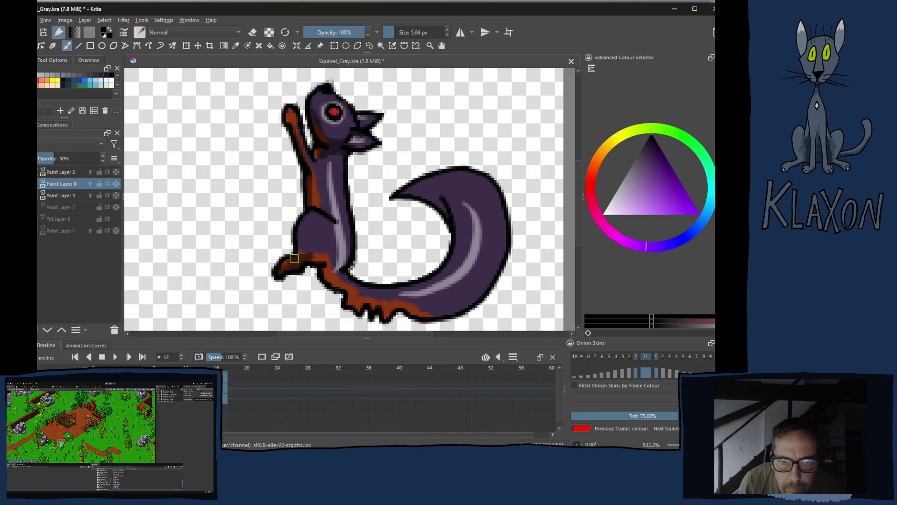
# On frame 12, paint dark purple over the orange under-body strip and tail's inner edge.
pyautogui.moveTo(294, 259); pyautogui.dragTo(346, 250)
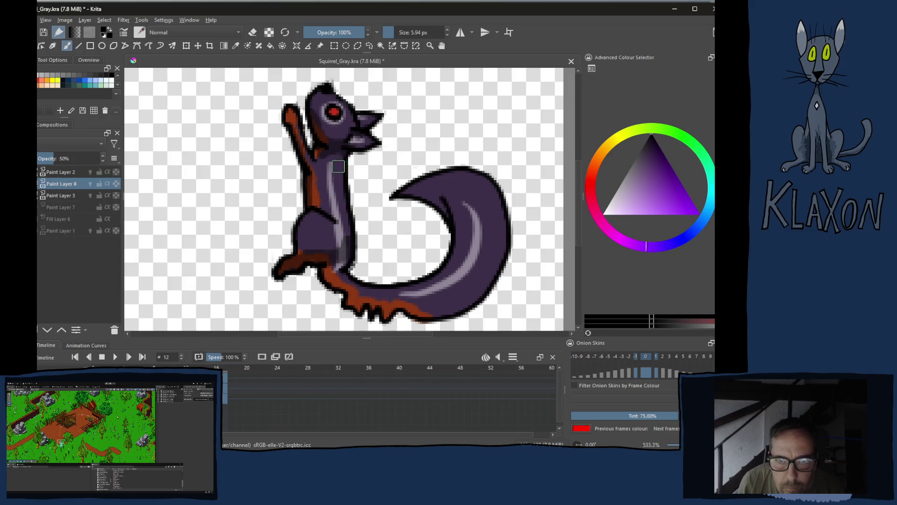
pyautogui.moveTo(323, 279)
pyautogui.mouseDown()
pyautogui.moveTo(336, 272)
pyautogui.moveTo(353, 307)
pyautogui.moveTo(434, 308)
pyautogui.moveTo(419, 310)
pyautogui.moveTo(465, 300)
pyautogui.moveTo(497, 272)
pyautogui.moveTo(504, 240)
pyautogui.mouseUp()
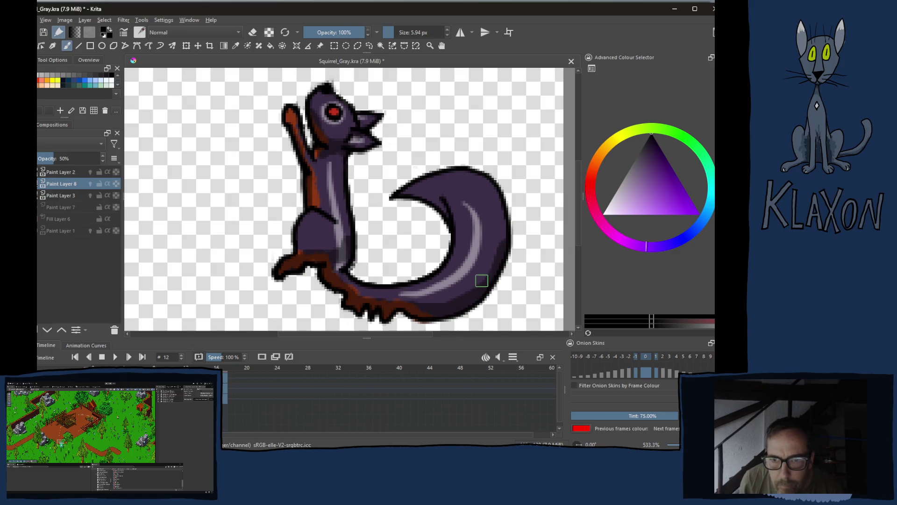
pyautogui.moveTo(426, 197)
pyautogui.mouseDown()
pyautogui.moveTo(446, 222)
pyautogui.moveTo(448, 248)
pyautogui.mouseUp()
pyautogui.moveTo(452, 215); pyautogui.dragTo(456, 258)
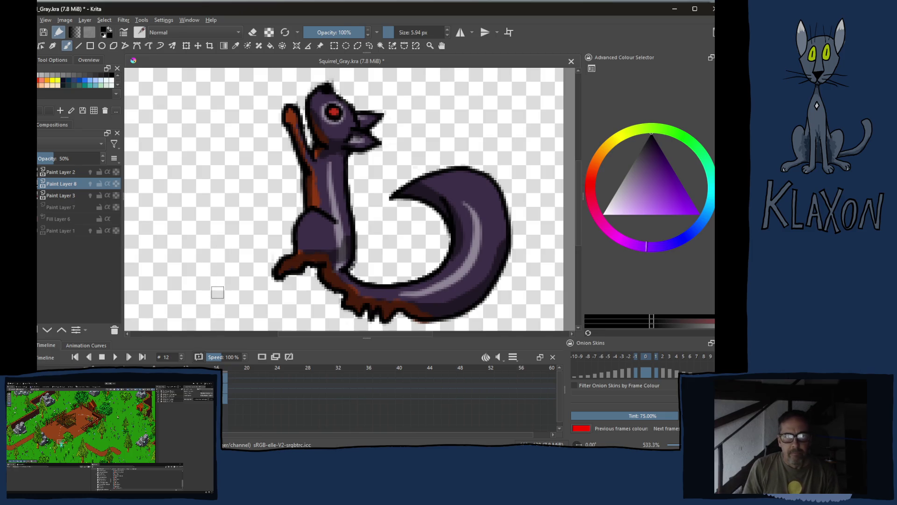
# On frame 13, cover the orange between arm and head, down the chest and near the leg.
pyautogui.press('.')
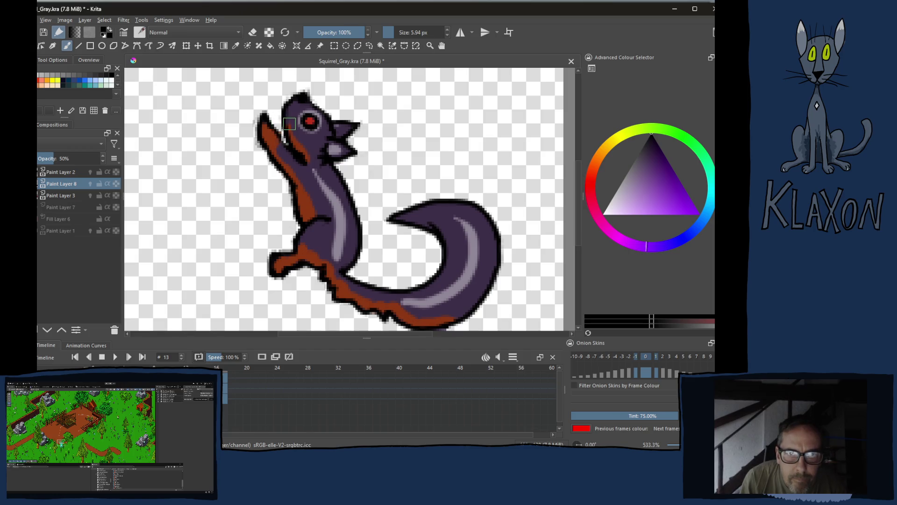
pyautogui.moveTo(289, 124); pyautogui.dragTo(312, 164)
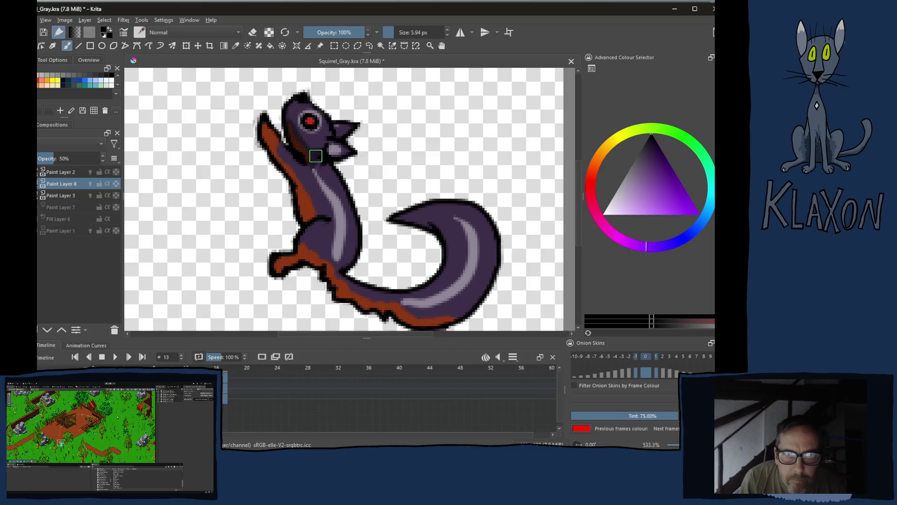
pyautogui.moveTo(267, 136); pyautogui.dragTo(301, 212)
pyautogui.moveTo(310, 245)
pyautogui.mouseDown()
pyautogui.moveTo(278, 272)
pyautogui.moveTo(308, 259)
pyautogui.moveTo(345, 292)
pyautogui.moveTo(397, 317)
pyautogui.moveTo(460, 312)
pyautogui.moveTo(442, 315)
pyautogui.moveTo(491, 262)
pyautogui.mouseUp()
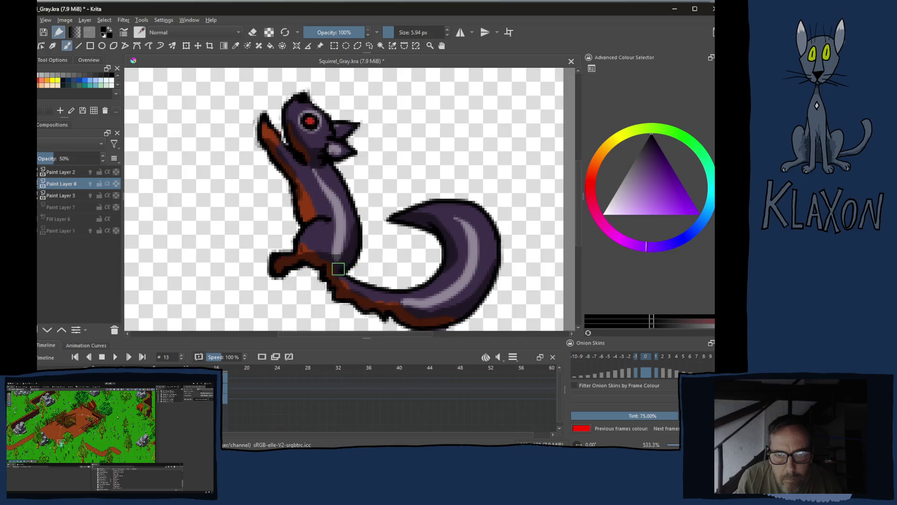
pyautogui.press('Right')
pyautogui.press('Right')
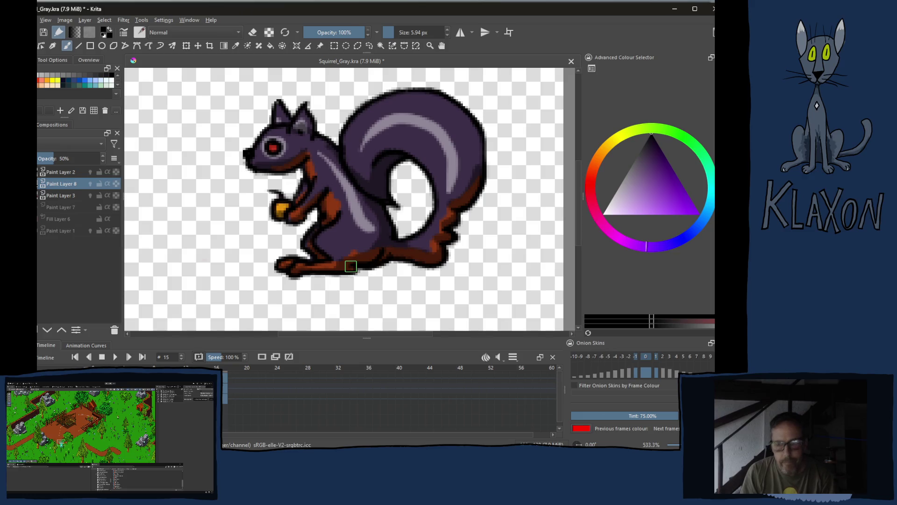
# Step back to frame 14, then switch to the YouTube browser window.
pyautogui.press('Left')
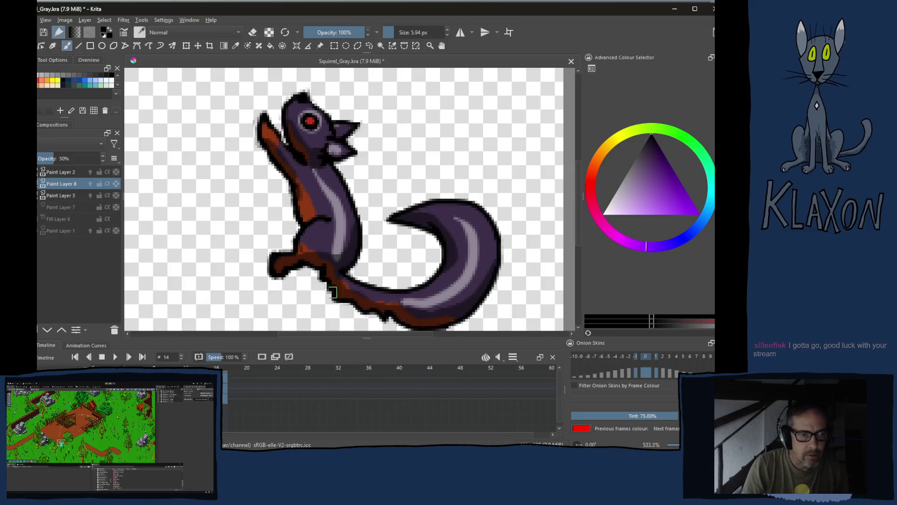
pyautogui.hotkey('alt', 'Tab')
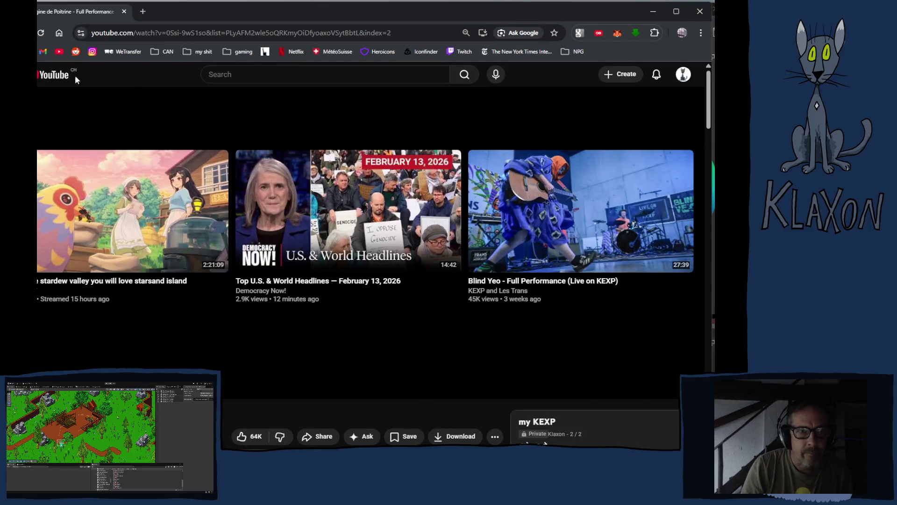
# Play all of the tfs playlist from saved playlists, then return to Squirrel_Gray.kra in Krita.
pyautogui.click(37, 74)
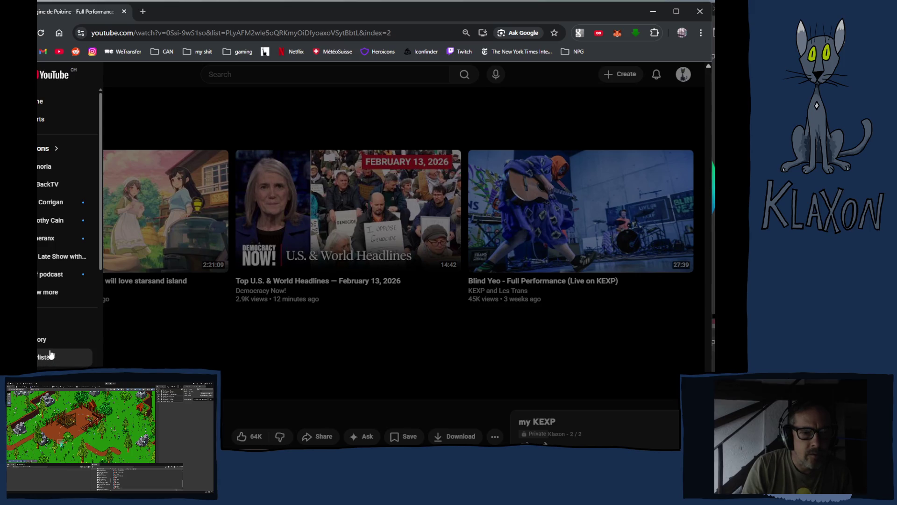
pyautogui.click(47, 358)
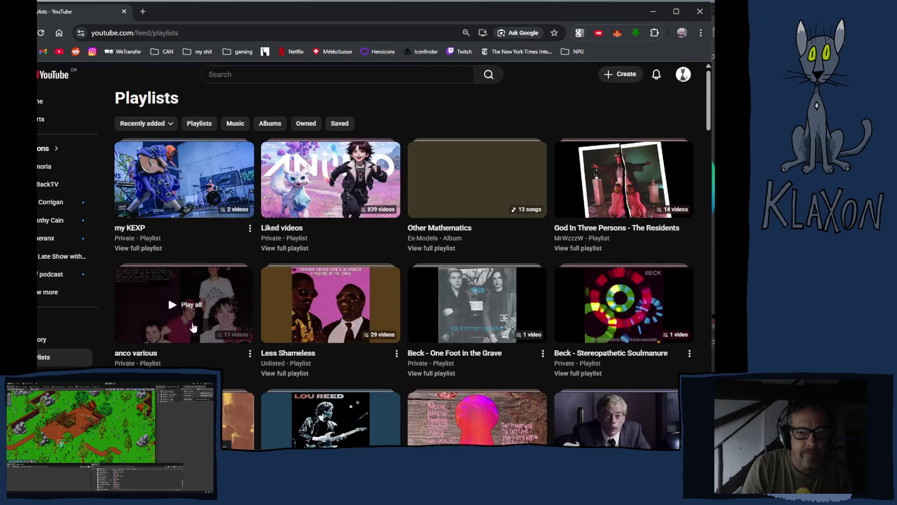
pyautogui.scroll(-2, 251, 342)
pyautogui.scroll(-4, 250, 342)
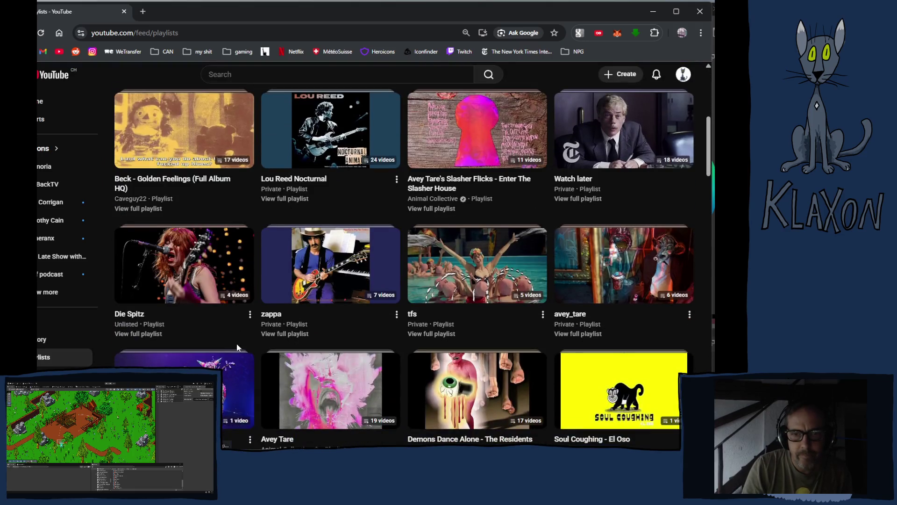
pyautogui.click(465, 275)
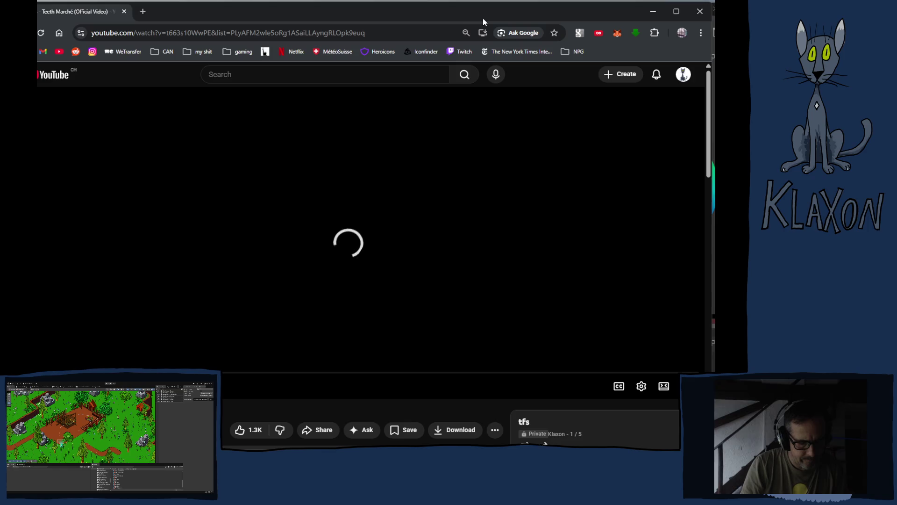
pyautogui.hotkey('alt', 'Tab')
pyautogui.click(148, 243)
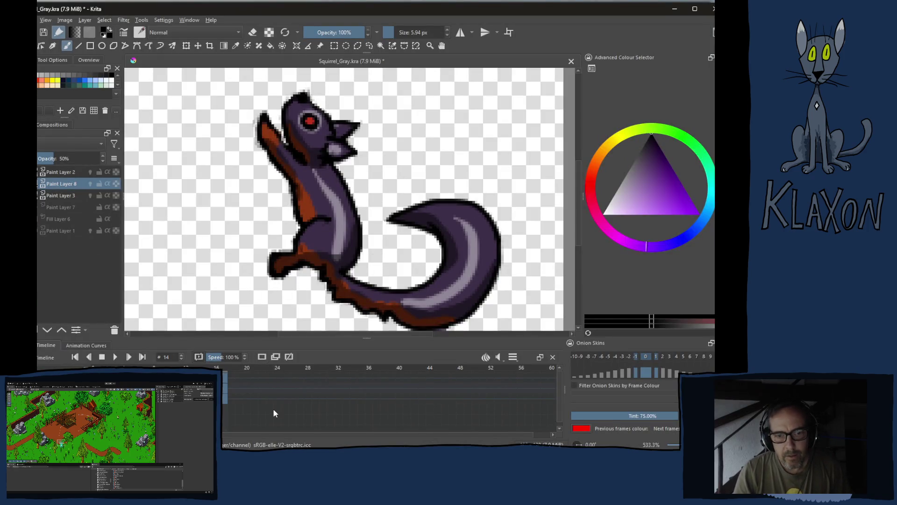
# Step back and forth between neighbouring frames to compare poses, then switch to the browser.
pyautogui.press('Right')
pyautogui.press('Left')
pyautogui.press('Left')
pyautogui.press('Left')
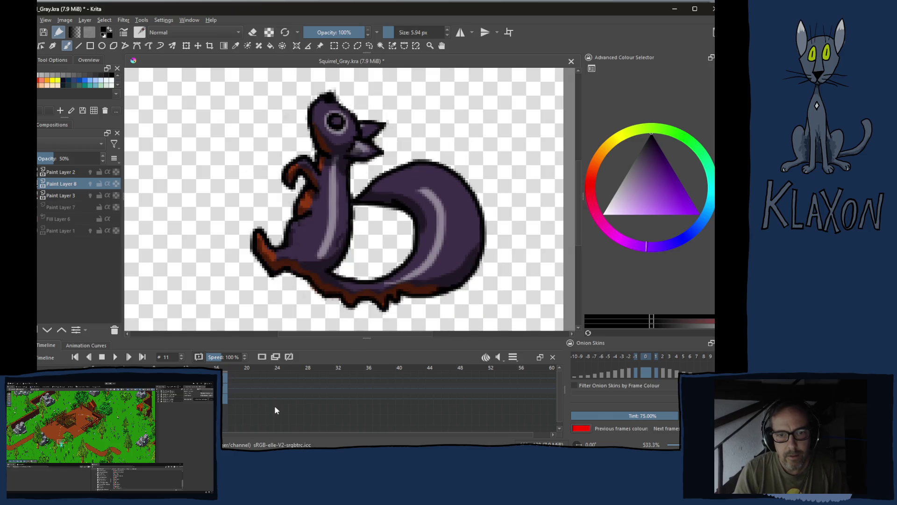
pyautogui.press('Right')
pyautogui.press('Right')
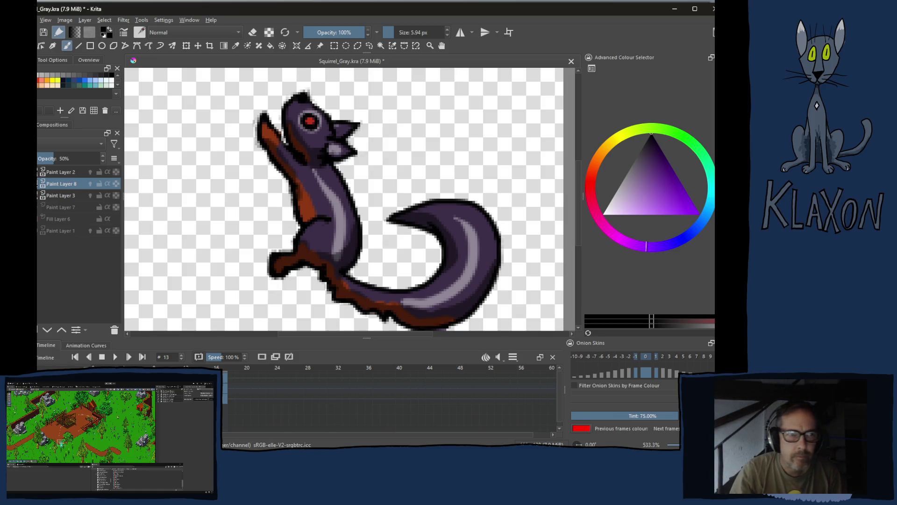
pyautogui.hotkey('alt', 'Tab')
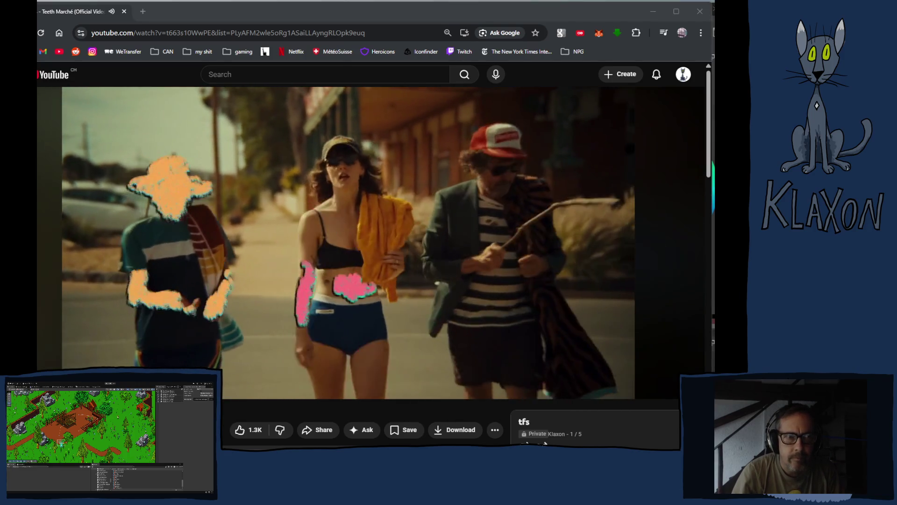
# Let the Teeth Marché video play in the browser, then switch back to Krita.
pyautogui.click(393, 13)
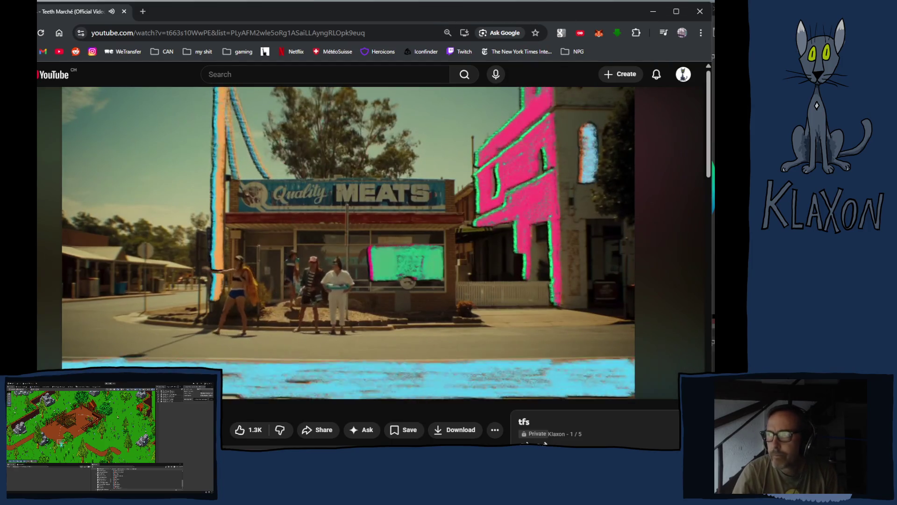
pyautogui.hotkey('alt', 'Tab')
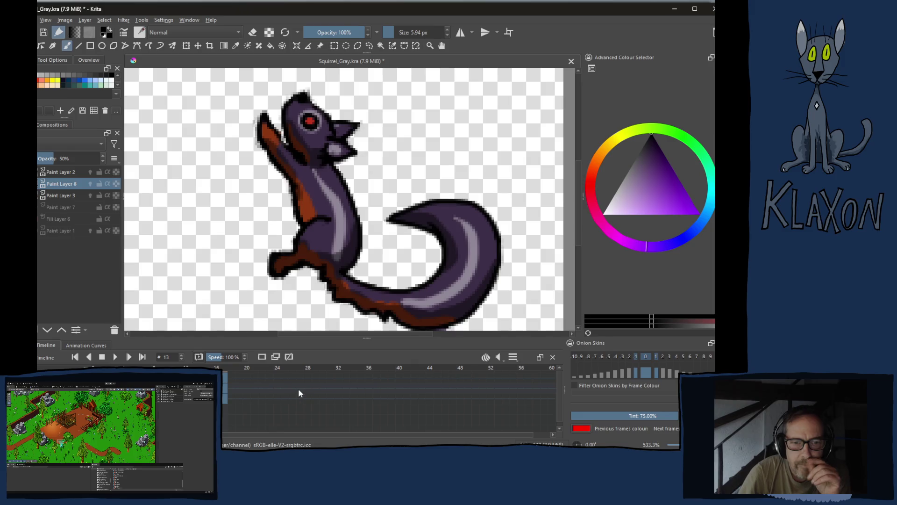
# Play back the squirrel animation in Krita, then switch to the Unity editor.
pyautogui.press('space')
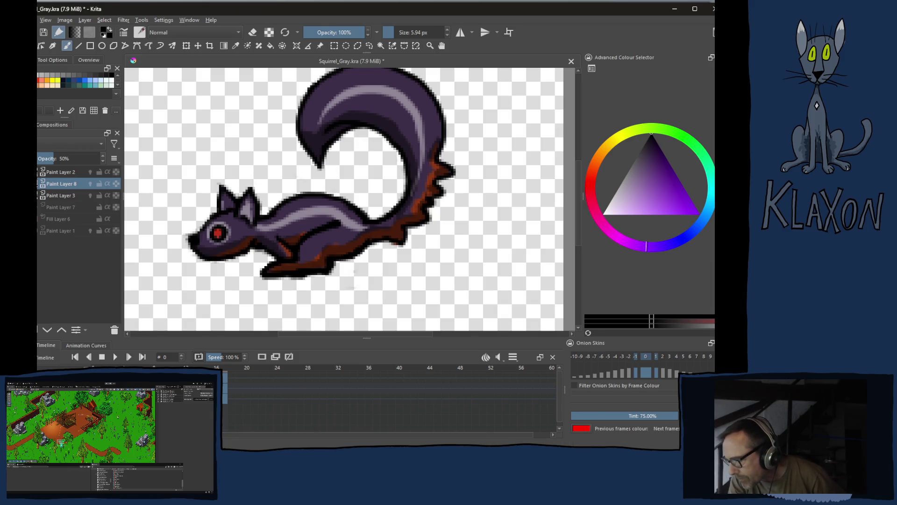
pyautogui.hotkey('alt', 'Tab')
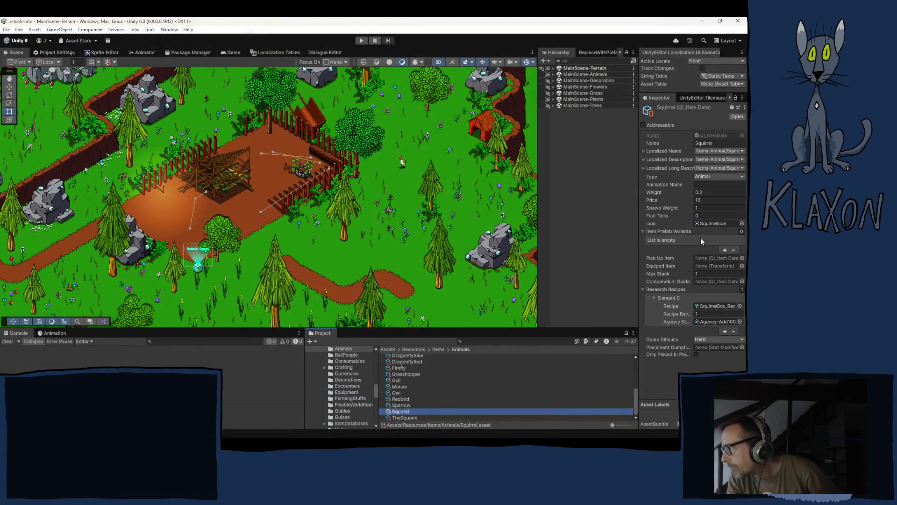
# Ping SquirrelIcon from the Inspector's Icon field, collapse it, and browse the Squirrel folder's sprites.
pyautogui.click(714, 224)
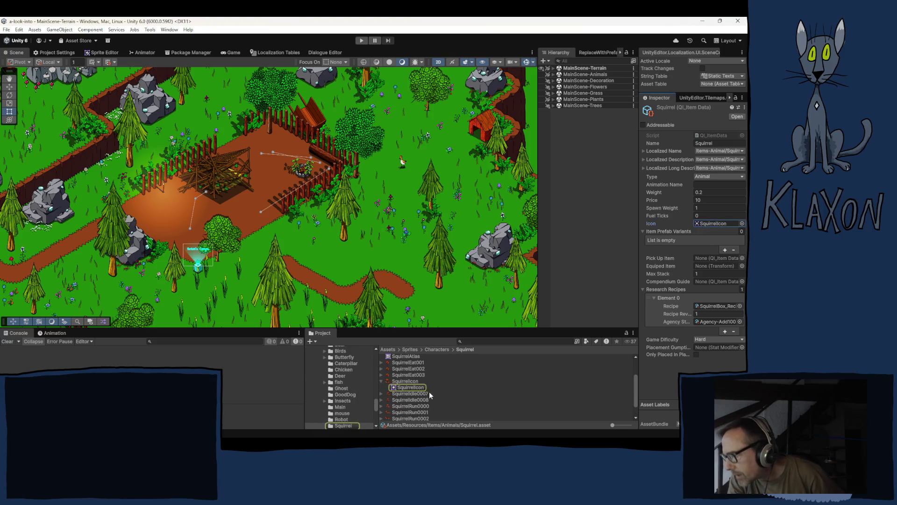
pyautogui.click(383, 383)
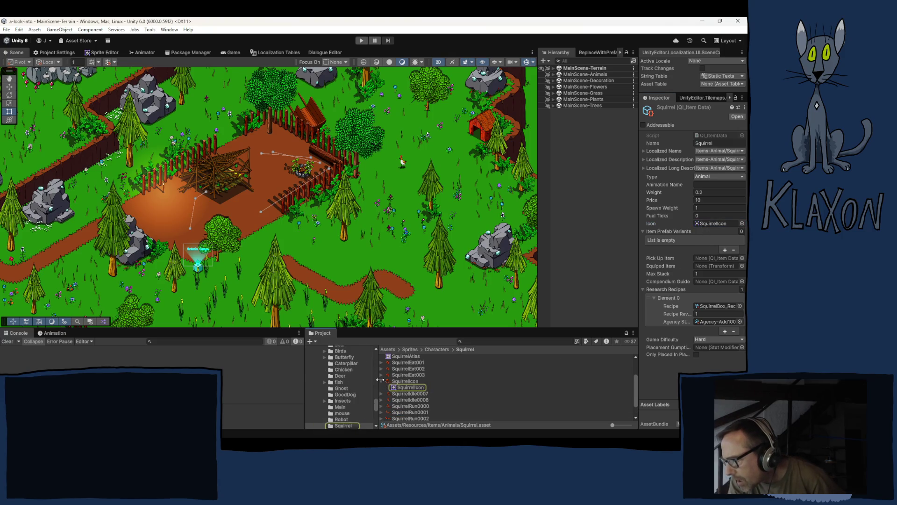
pyautogui.click(382, 382)
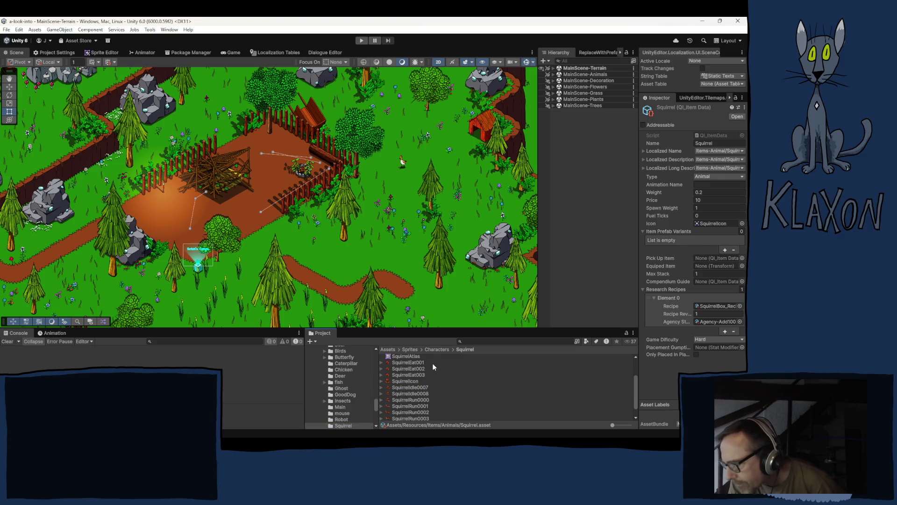
pyautogui.scroll(-2, 453, 374)
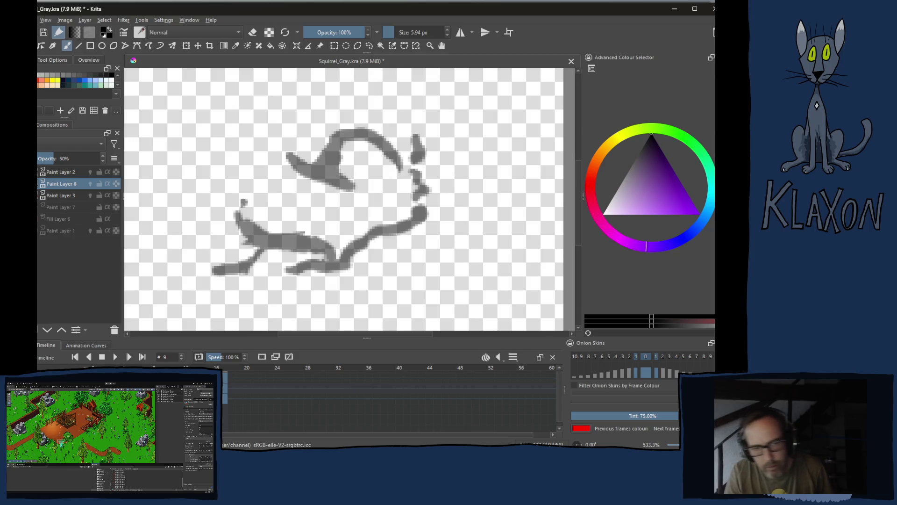
# Step forward a frame, save Squirrel_Gray.kra, and move to frame 4.
pyautogui.press('Right')
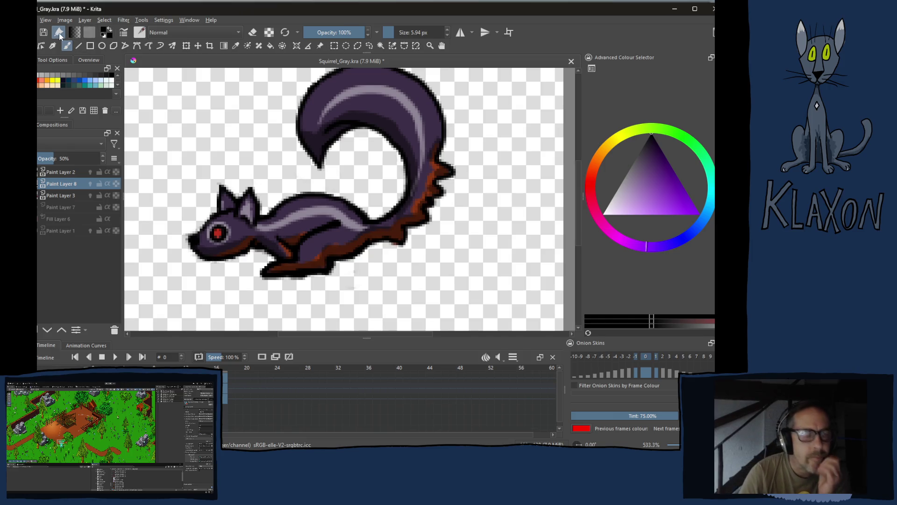
pyautogui.hotkey('ctrl', 's')
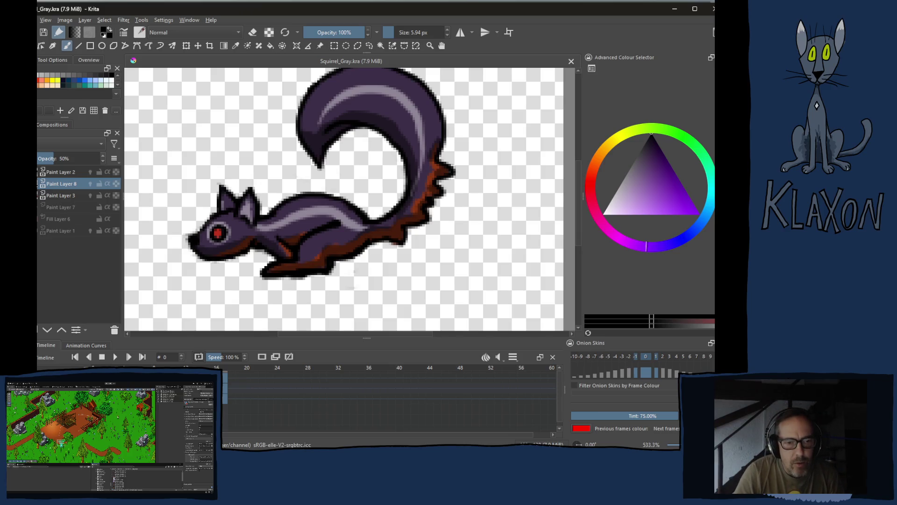
pyautogui.press('space')
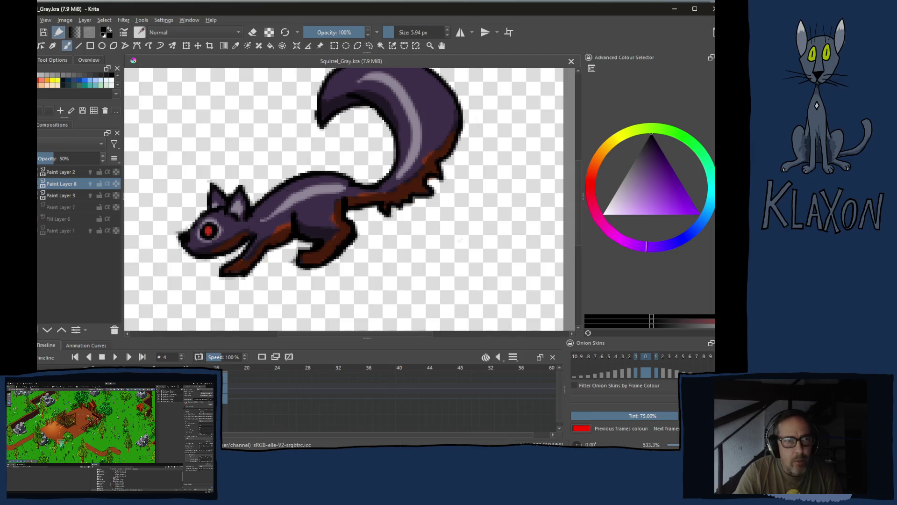
pyautogui.hotkey('alt', 'f')
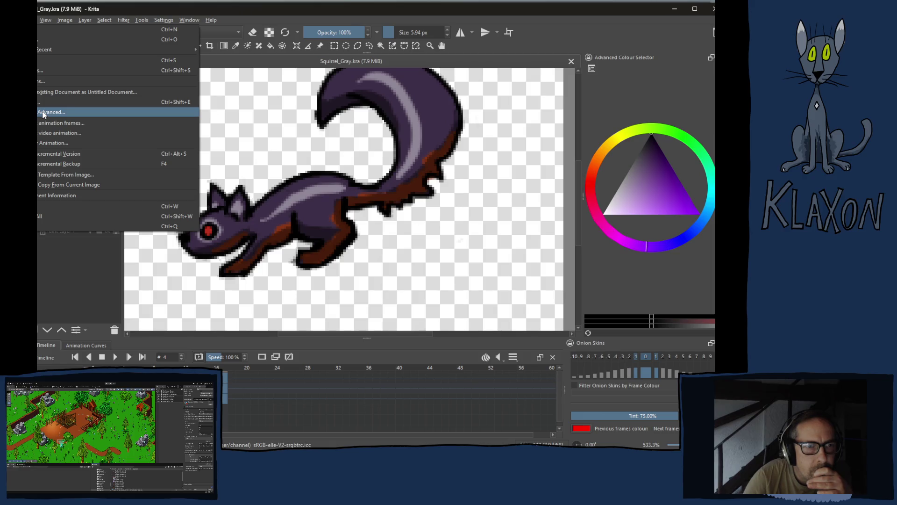
# Set the animation render output folder to Sprites/Characters/Squirrel.
pyautogui.click(37, 142)
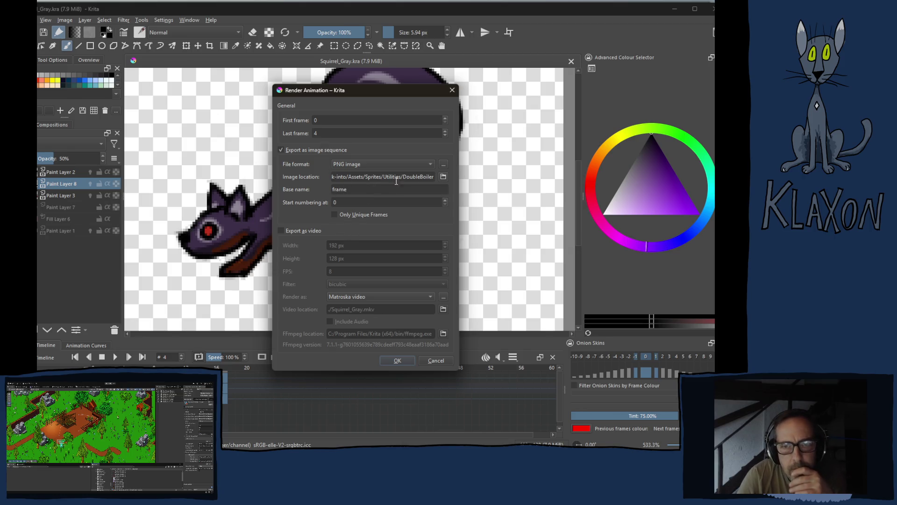
pyautogui.click(443, 178)
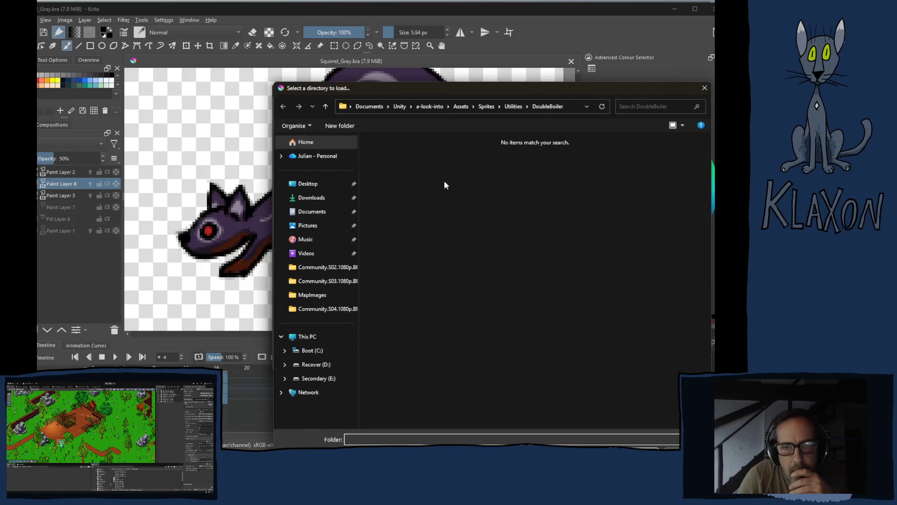
pyautogui.click(488, 106)
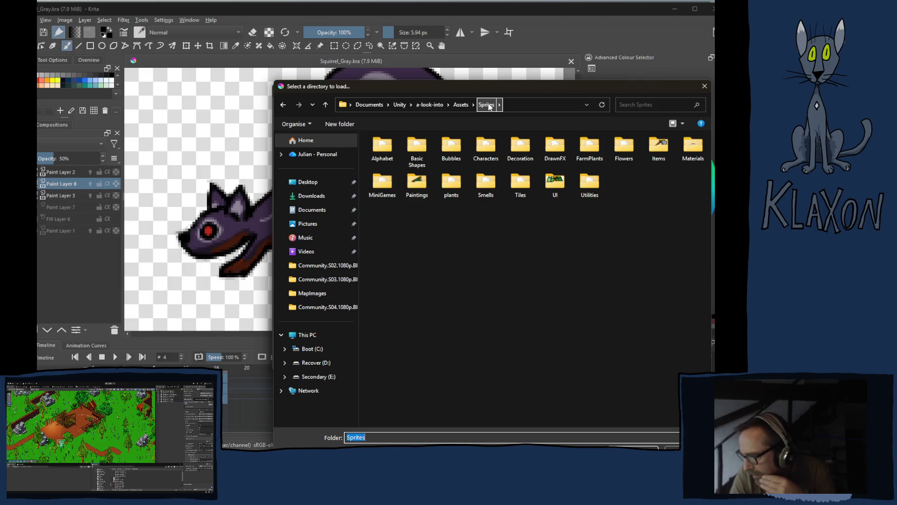
pyautogui.doubleClick(485, 147)
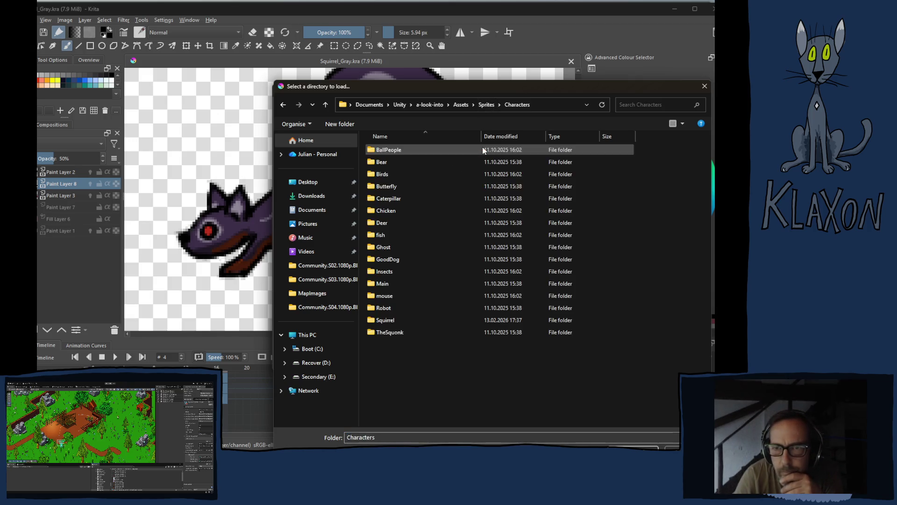
pyautogui.doubleClick(385, 319)
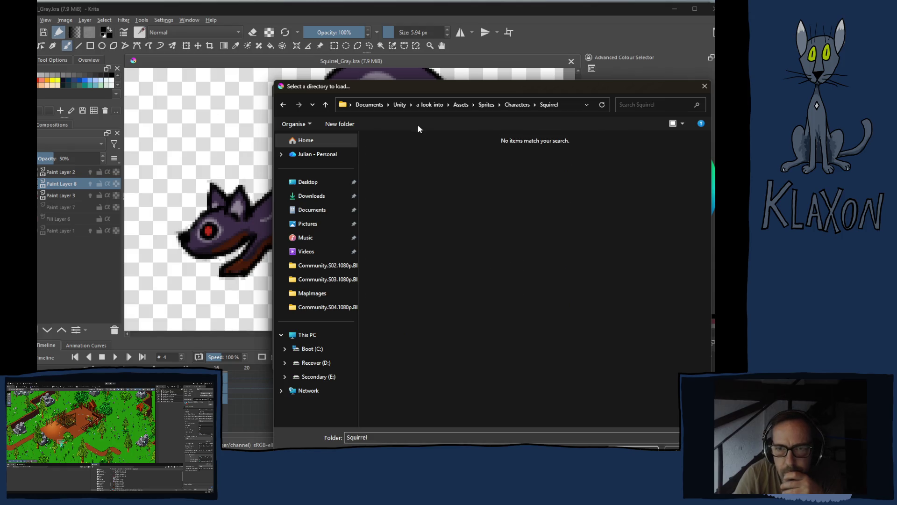
pyautogui.click(633, 447)
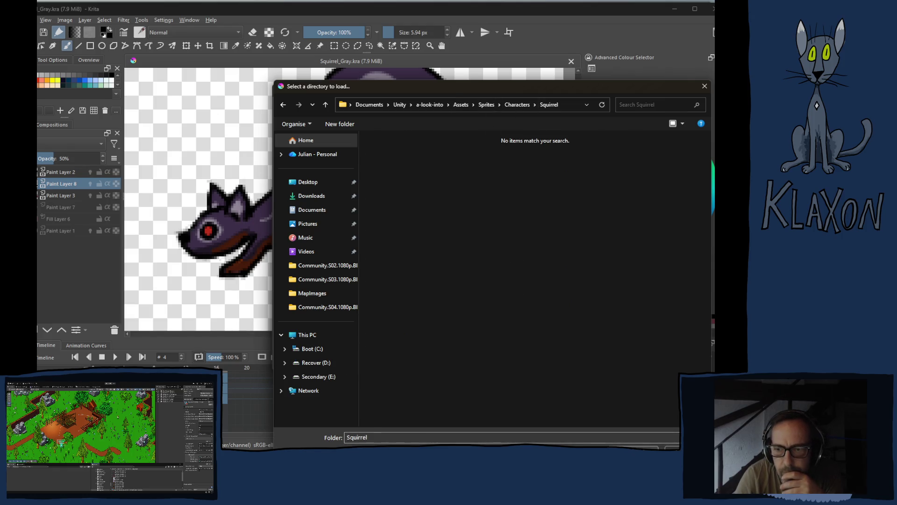
# Name the sequence GraySquirrel-Run and render frames 0–4 as PNG images.
pyautogui.click(361, 189)
pyautogui.moveTo(360, 188); pyautogui.dragTo(308, 190)
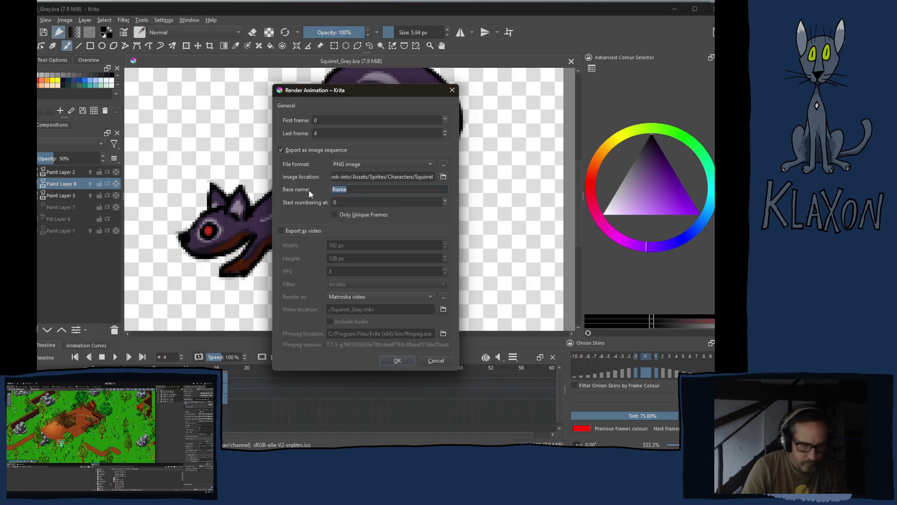
pyautogui.write('GraySq')
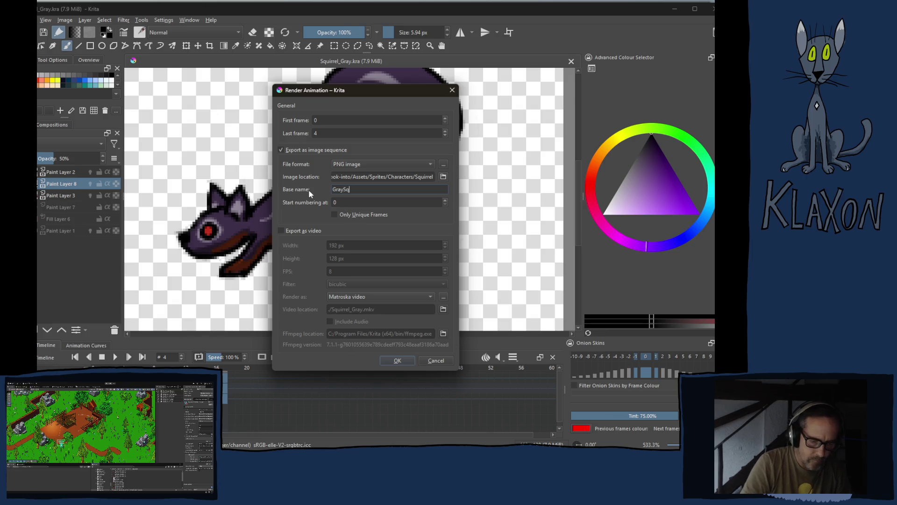
pyautogui.write('uirrel_')
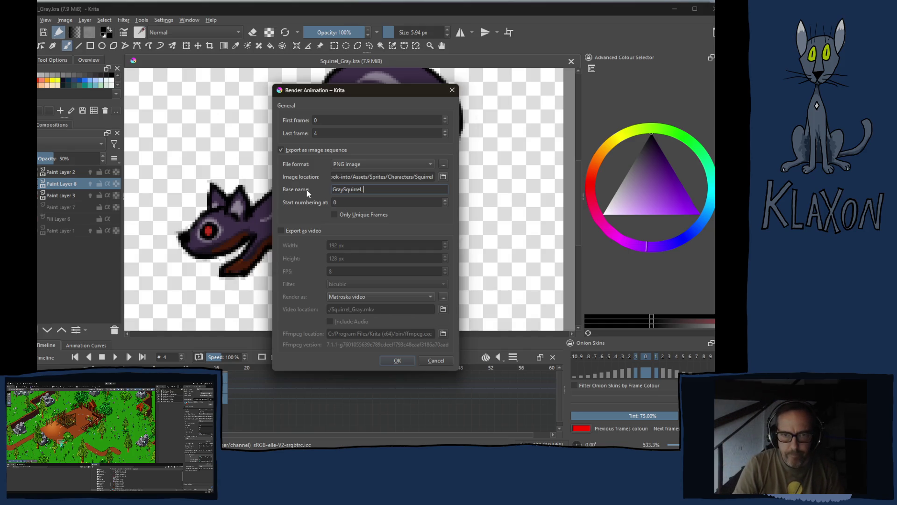
pyautogui.write('R')
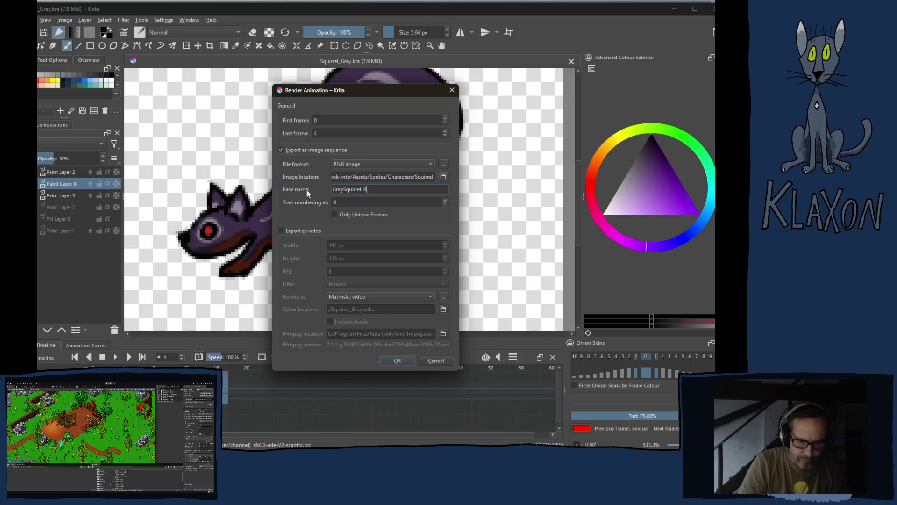
pyautogui.write('un')
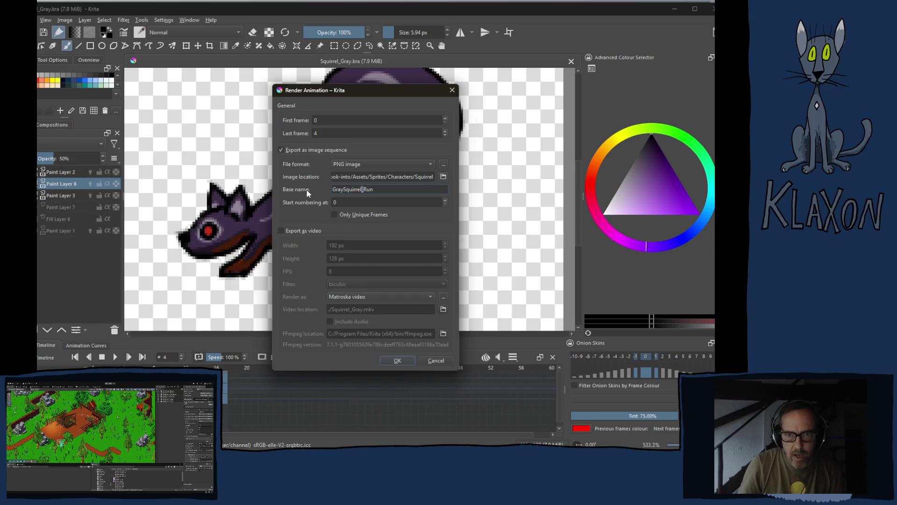
pyautogui.press('Delete')
pyautogui.write('-')
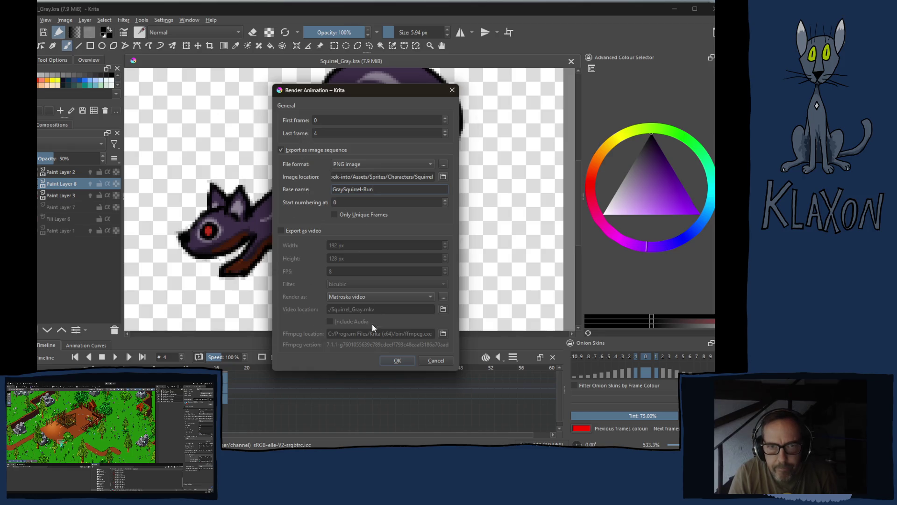
pyautogui.click(393, 359)
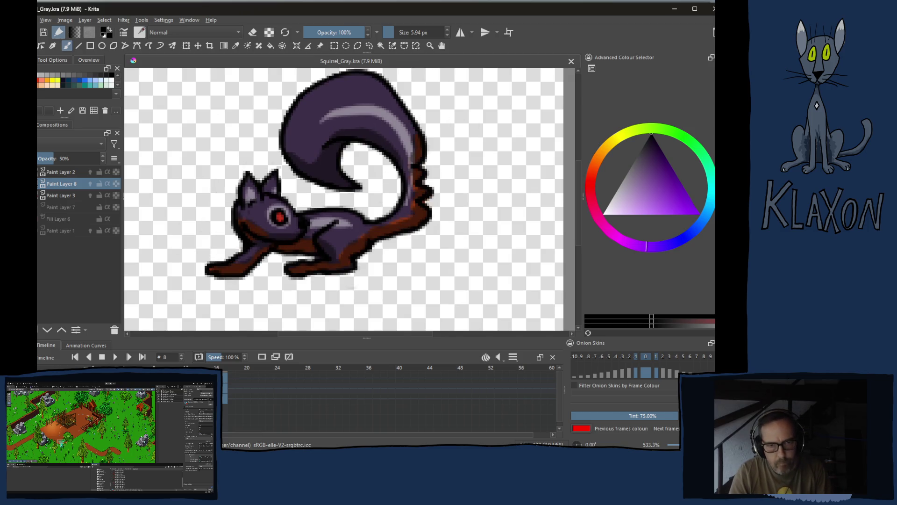
# Render frames 7–8 as a PNG sequence named GraySquirrel-Idle.
pyautogui.click(25, 19)
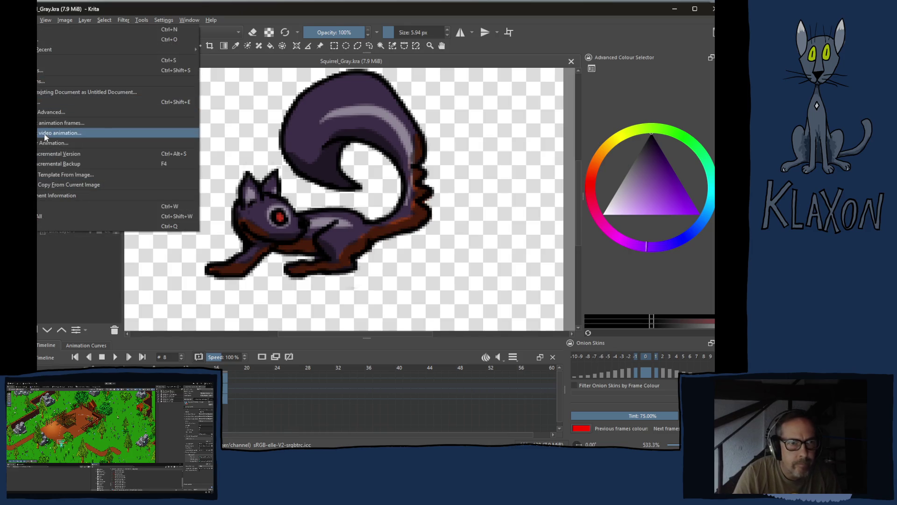
pyautogui.click(46, 136)
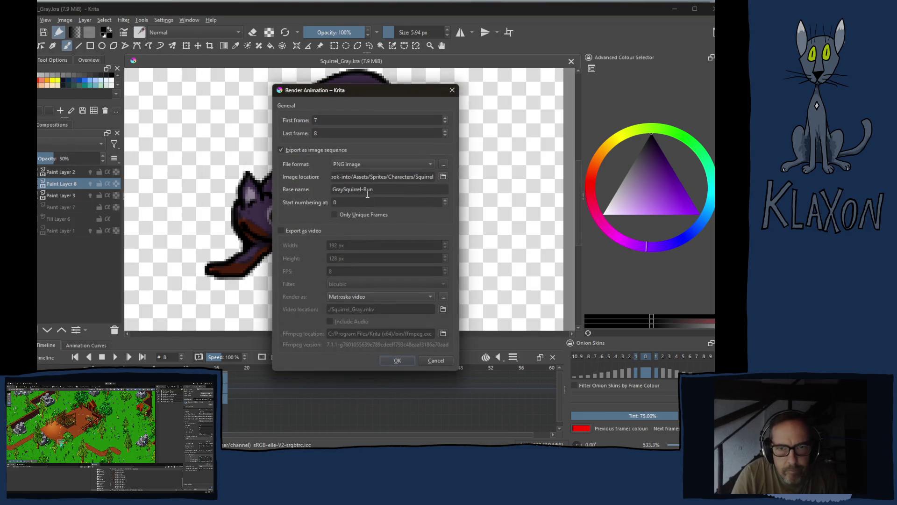
pyautogui.doubleClick(367, 190)
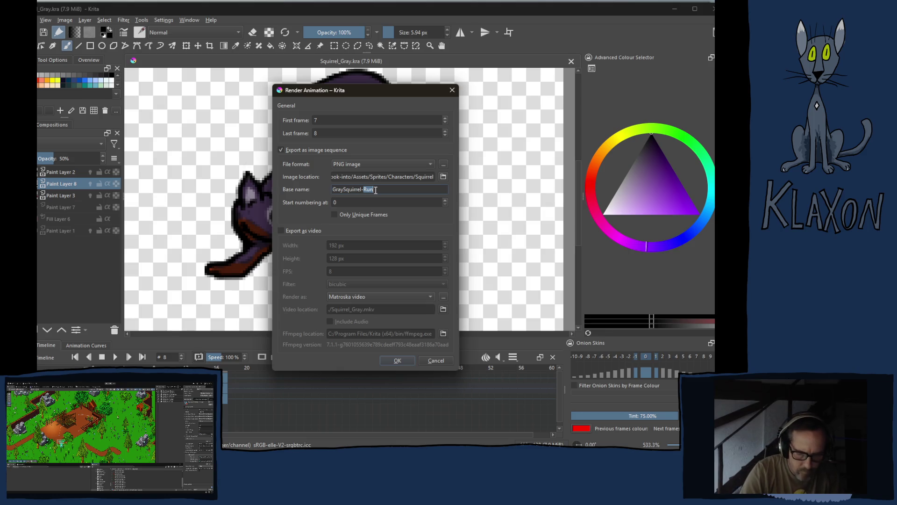
pyautogui.write('Idle')
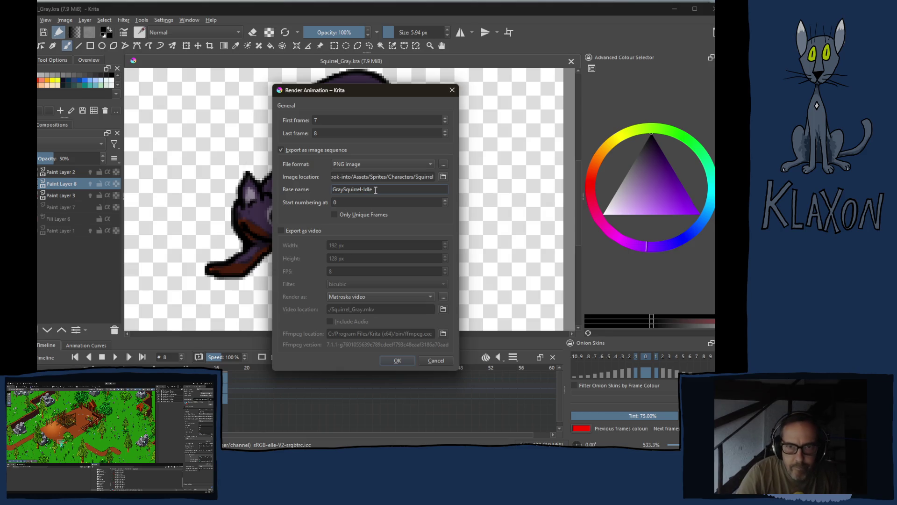
pyautogui.click(399, 359)
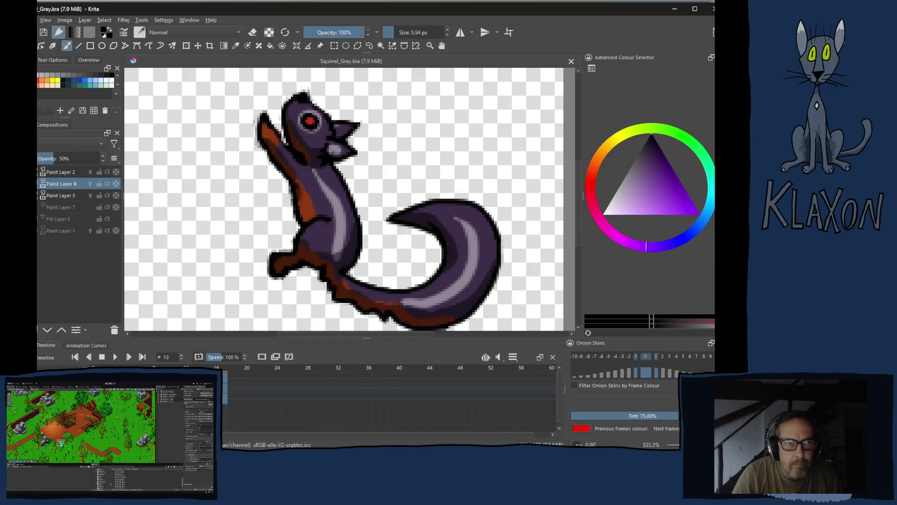
# Render frames 10–13 as a PNG sequence named GraySquirrel-Climb.
pyautogui.click(28, 20)
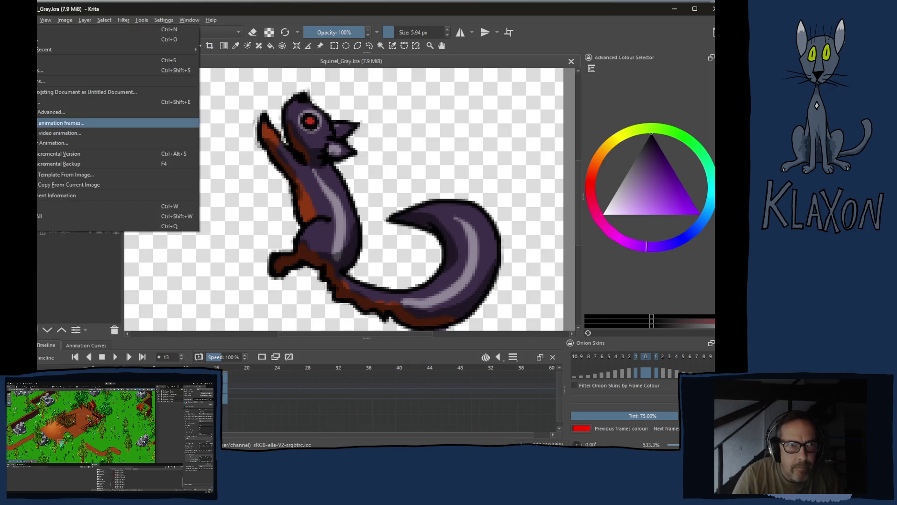
pyautogui.click(33, 143)
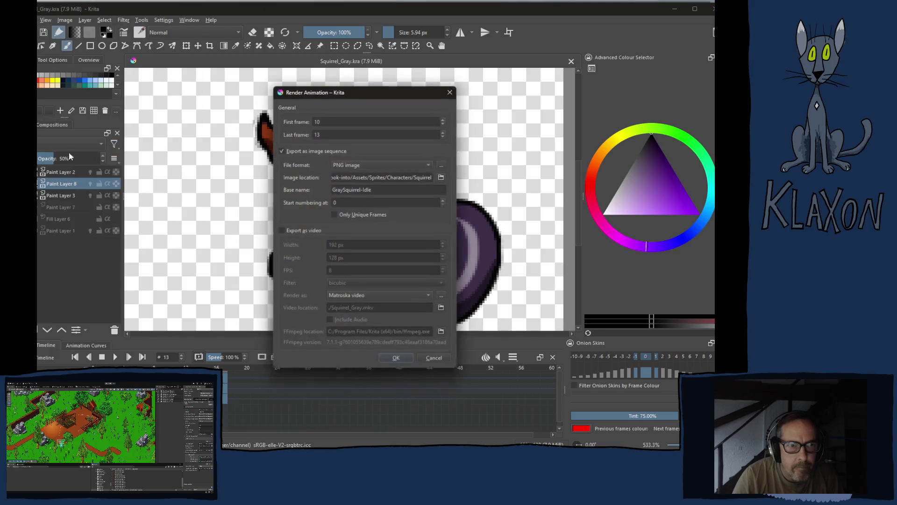
pyautogui.doubleClick(368, 190)
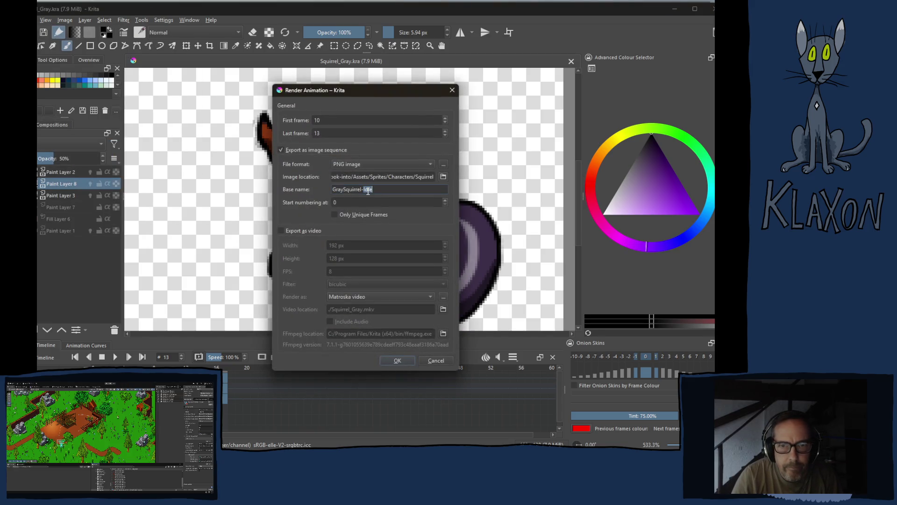
pyautogui.write('Climb')
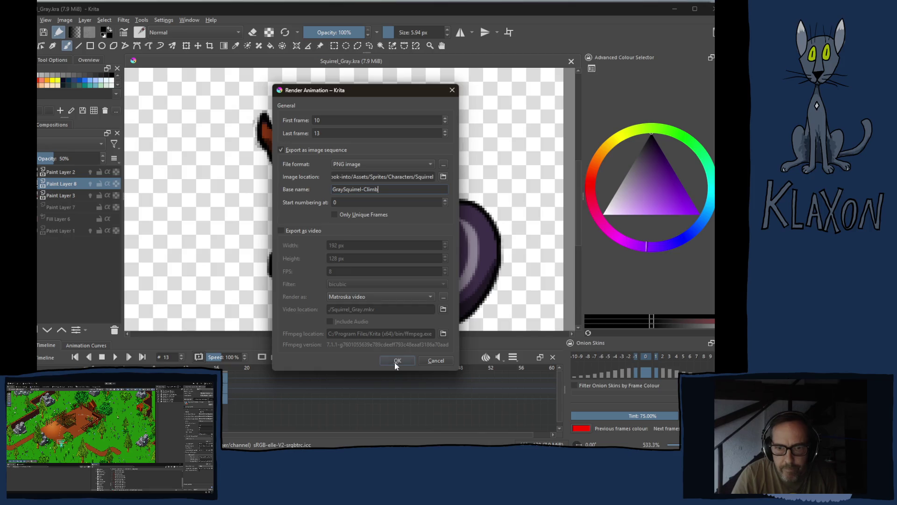
pyautogui.click(395, 361)
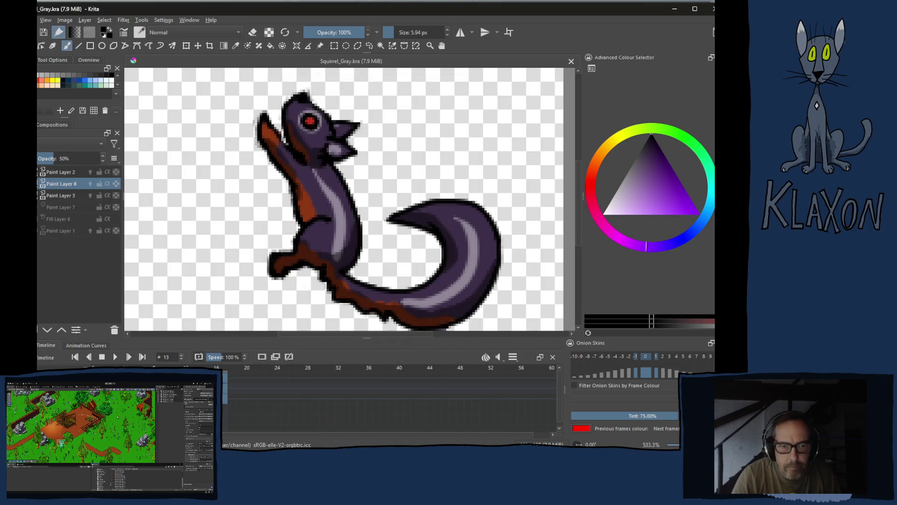
# Render frames 15–17 as GraySquirrel-Eat PNGs, then switch to Unity to see the imports.
pyautogui.click(225, 373)
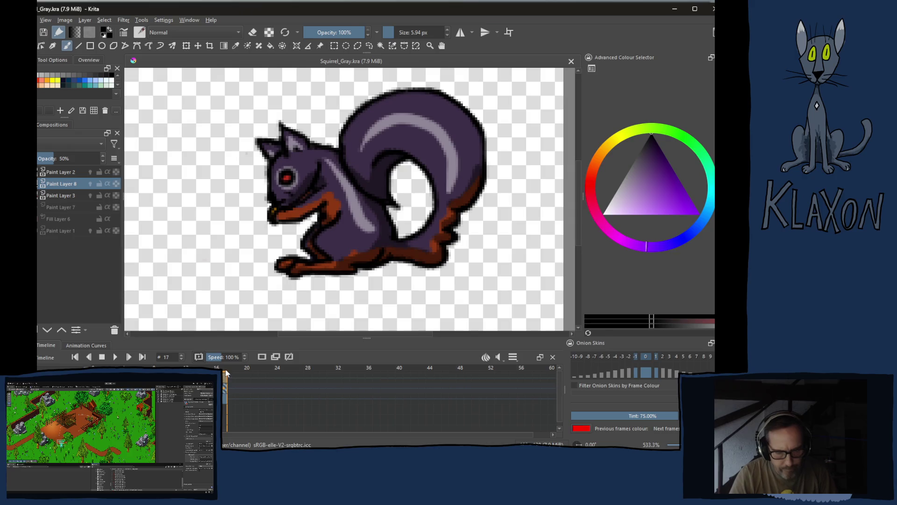
pyautogui.hotkey('alt', 'f')
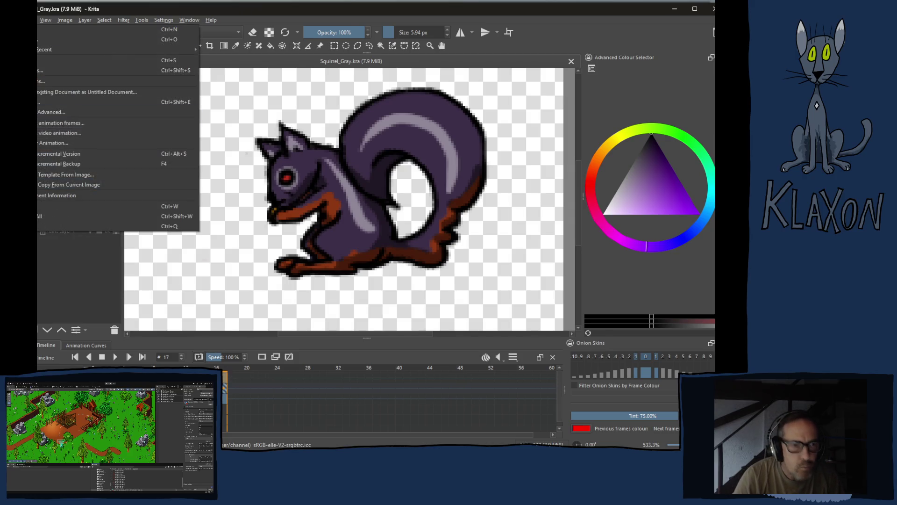
pyautogui.press('Up')
pyautogui.press('Up')
pyautogui.press('Up')
pyautogui.press('Return')
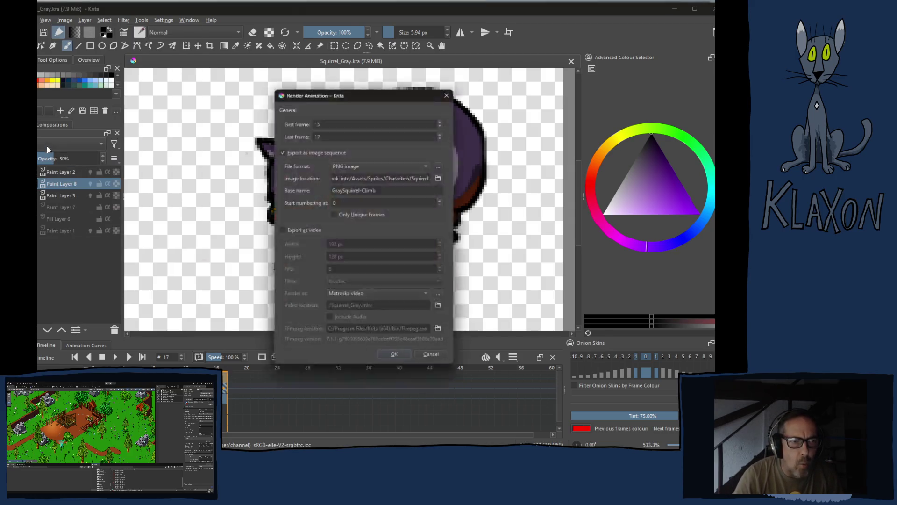
pyautogui.click(364, 189)
pyautogui.doubleClick(364, 189)
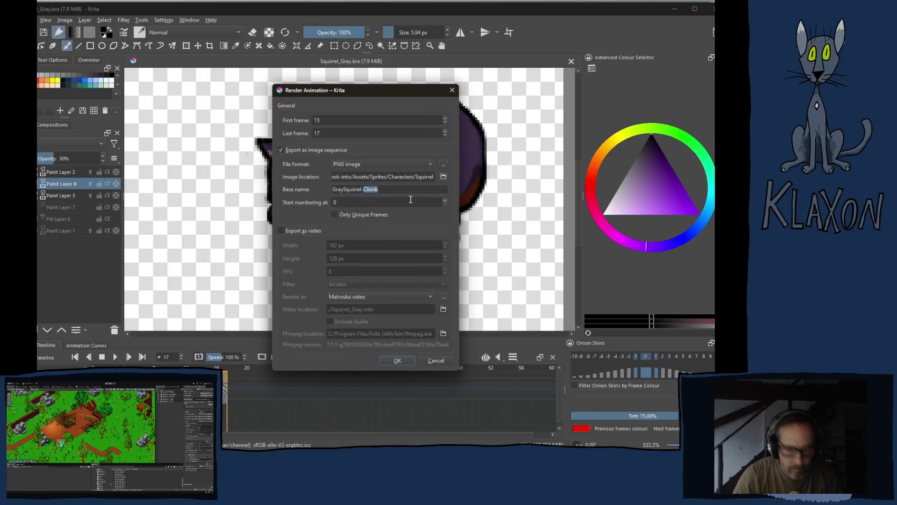
pyautogui.write('Eat')
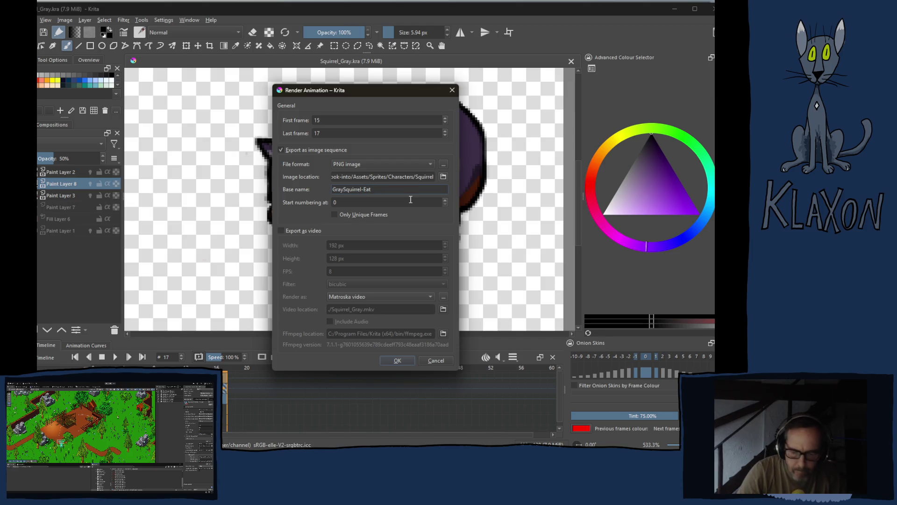
pyautogui.press('Return')
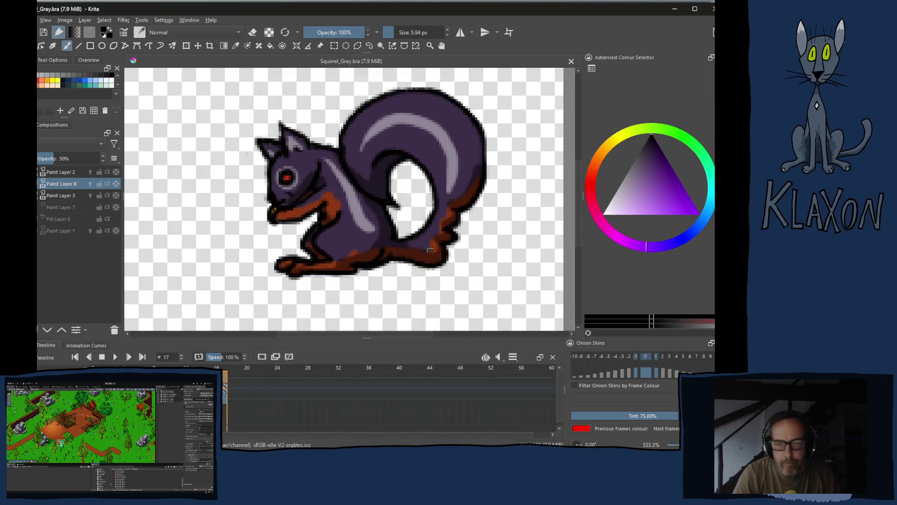
pyautogui.hotkey('alt', 'Tab')
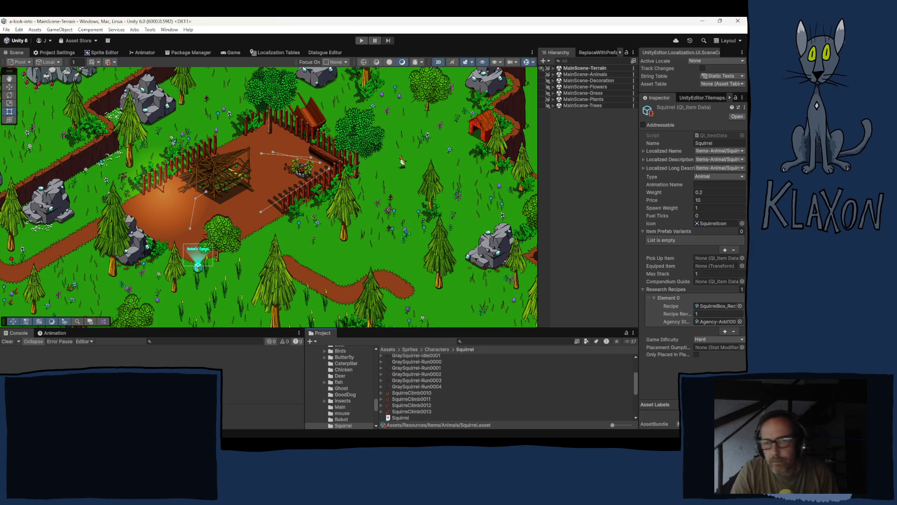
# Set GraySquirrel-Climb0000 to Single sprite mode, 512 pixels per unit, and a custom pivot.
pyautogui.scroll(3, 446, 401)
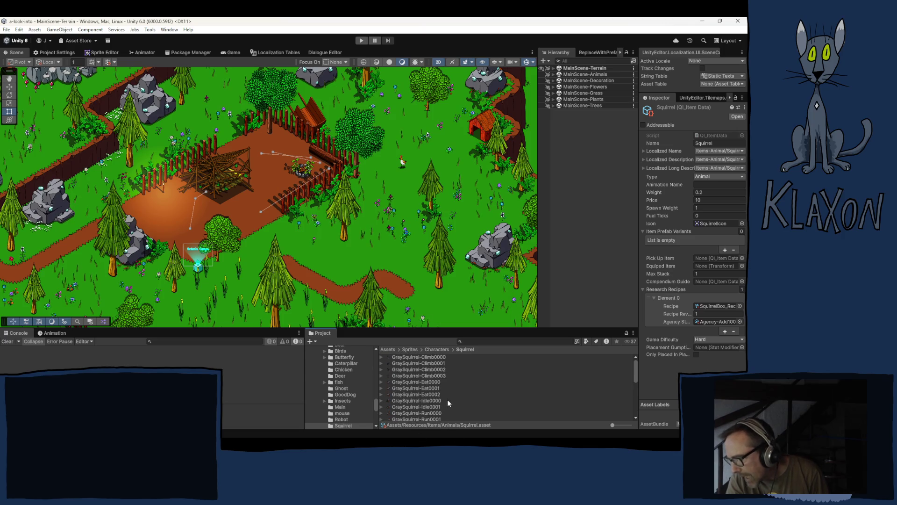
pyautogui.click(426, 358)
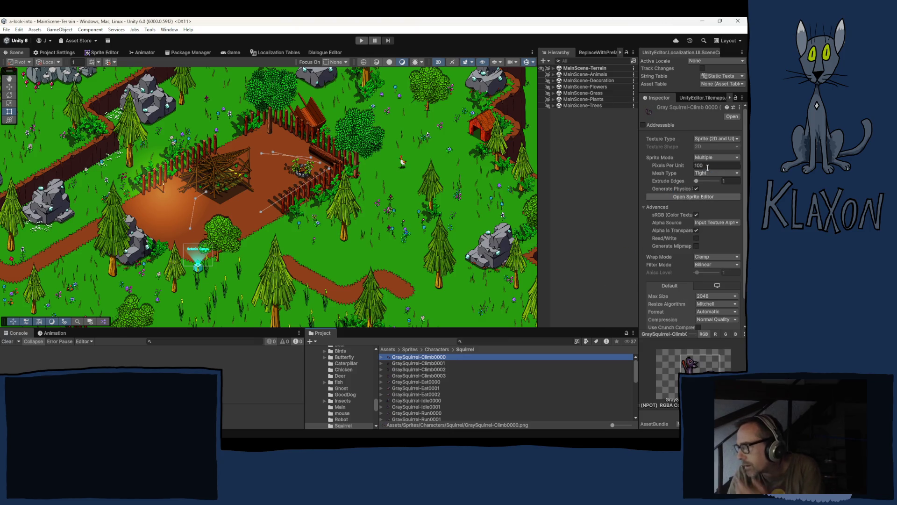
pyautogui.click(737, 157)
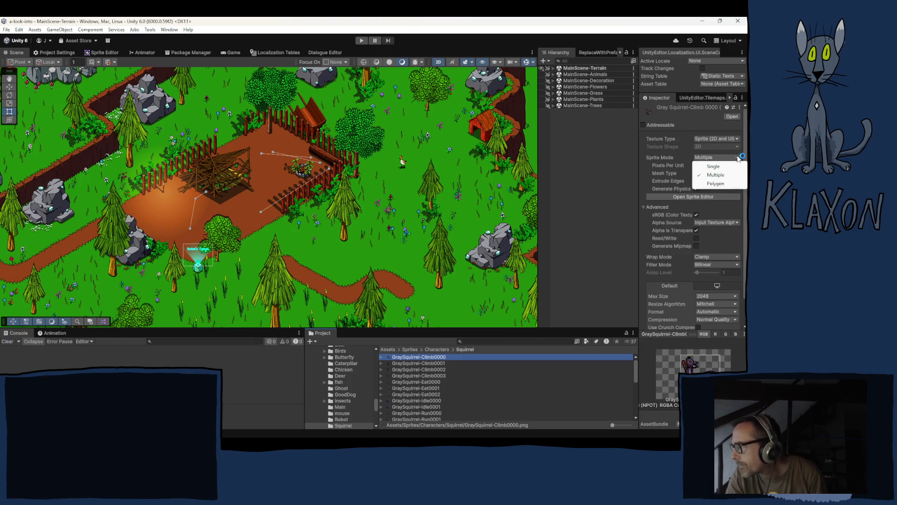
pyautogui.click(712, 166)
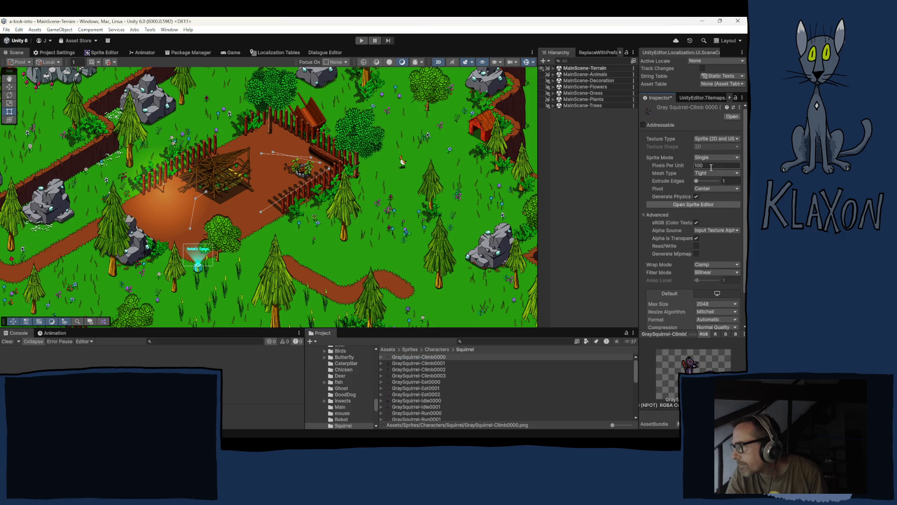
pyautogui.click(709, 167)
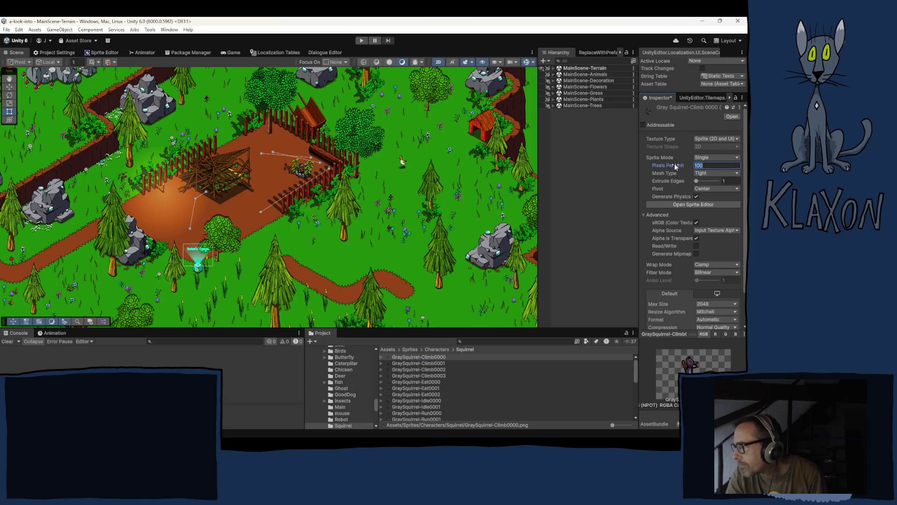
pyautogui.write('512')
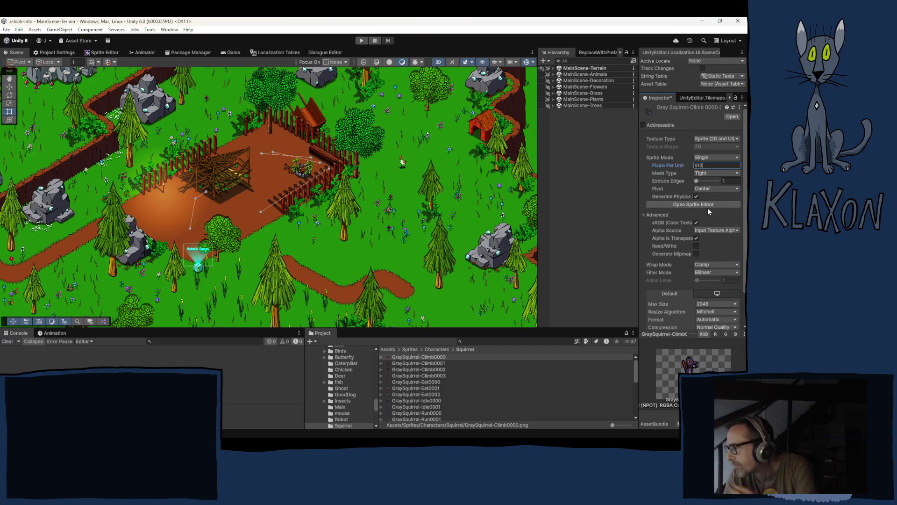
pyautogui.click(712, 189)
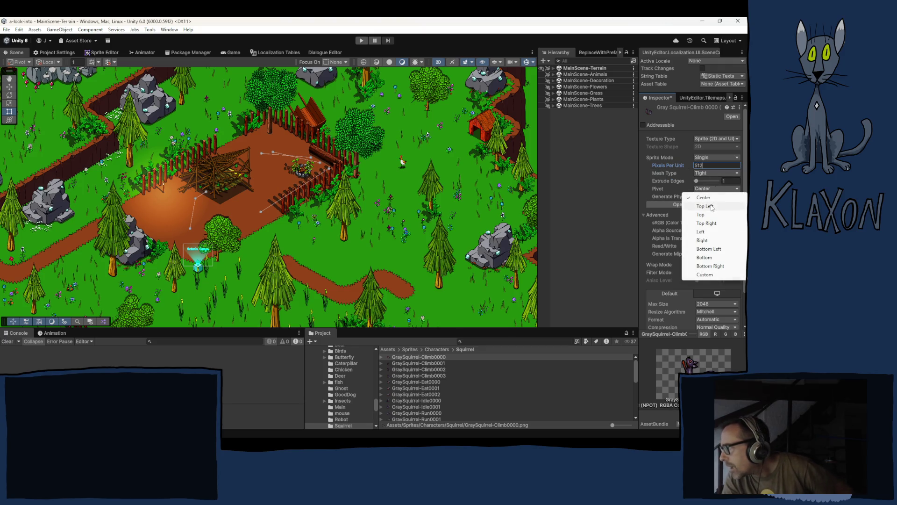
pyautogui.click(705, 275)
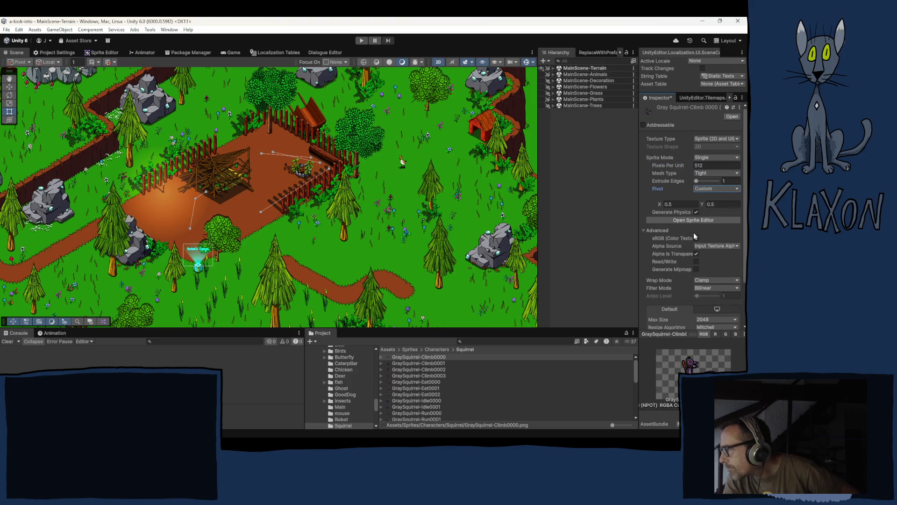
# Keep Max Size at 2048, set Compression to None, and apply the import settings.
pyautogui.scroll(-1, 694, 235)
pyautogui.click(709, 299)
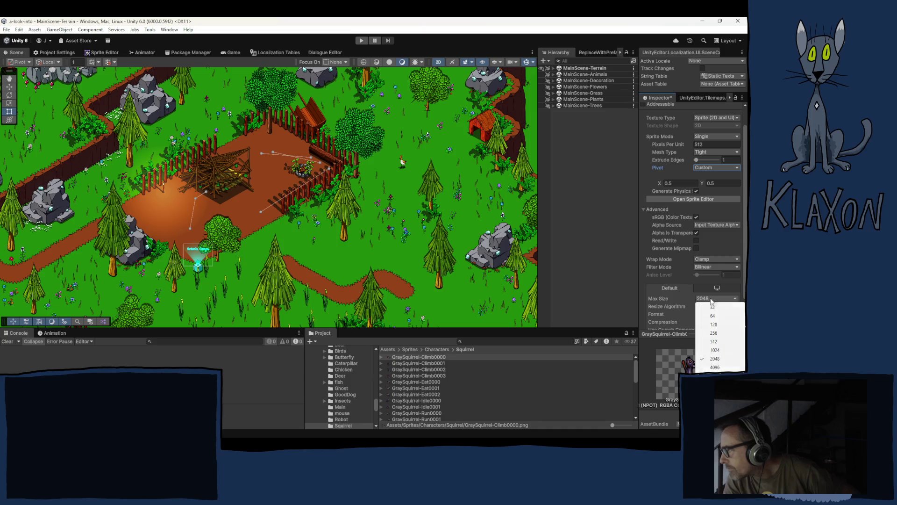
pyautogui.click(643, 283)
pyautogui.scroll(-2, 673, 289)
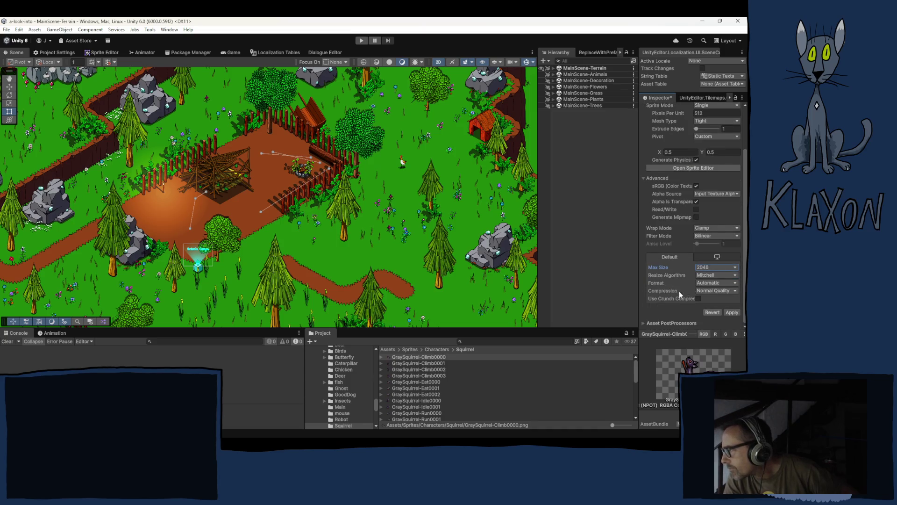
pyautogui.click(732, 291)
pyautogui.click(706, 303)
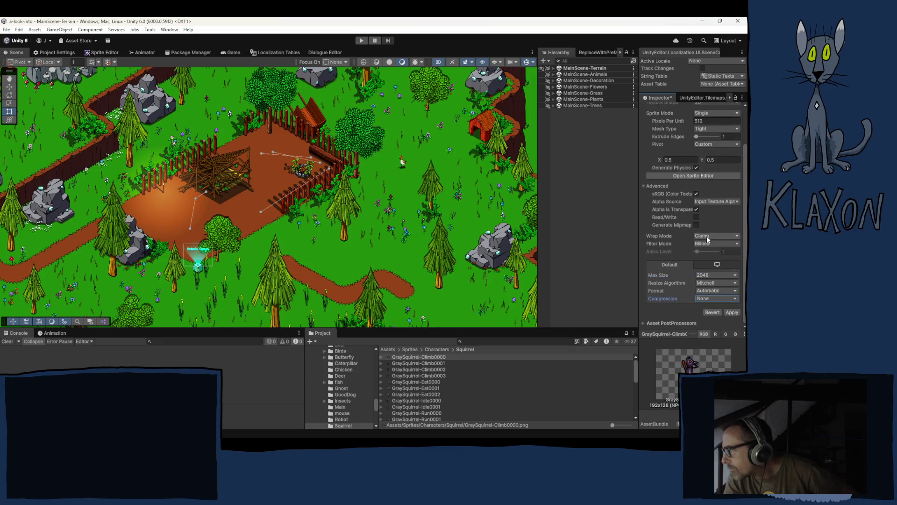
pyautogui.click(733, 313)
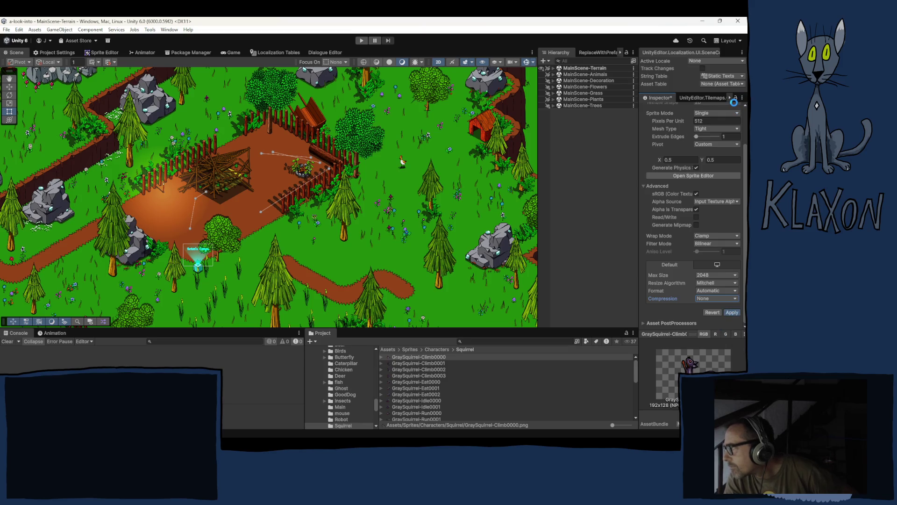
pyautogui.click(742, 98)
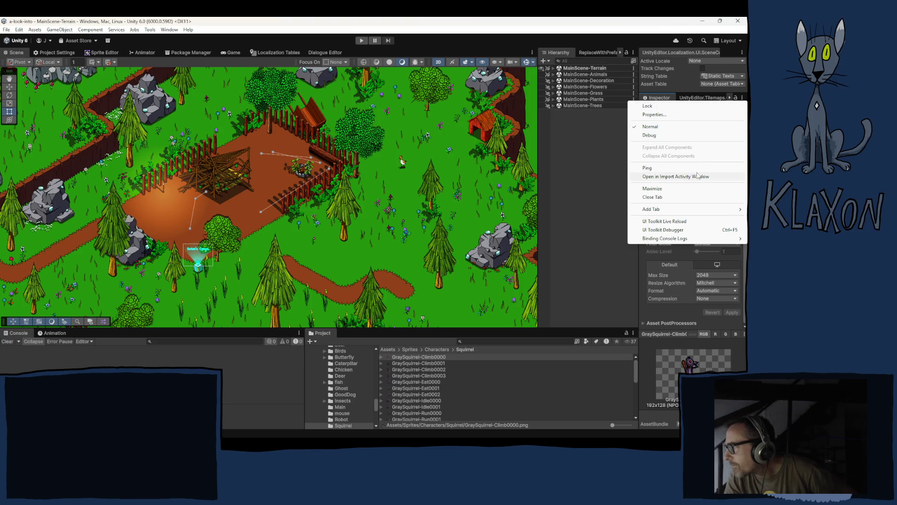
# View the climb frame in the Import Activity window, then close it.
pyautogui.click(662, 94)
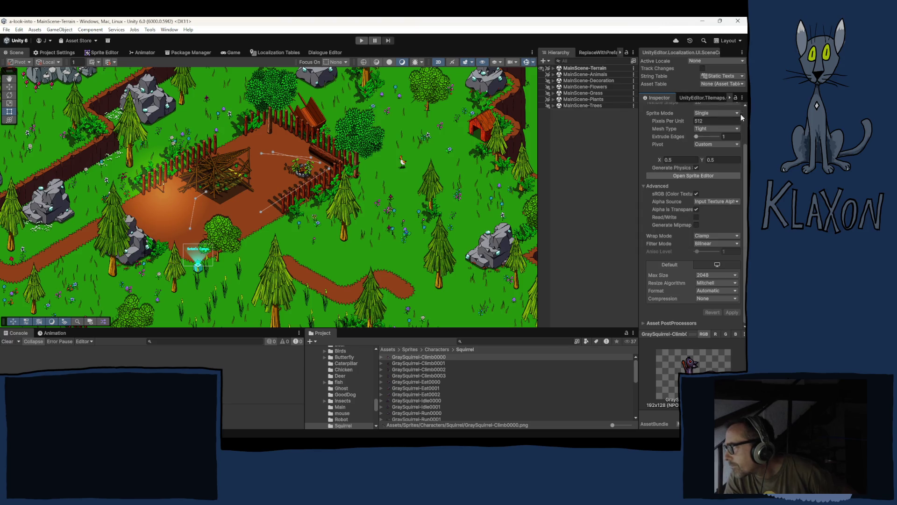
pyautogui.scroll(2, 727, 189)
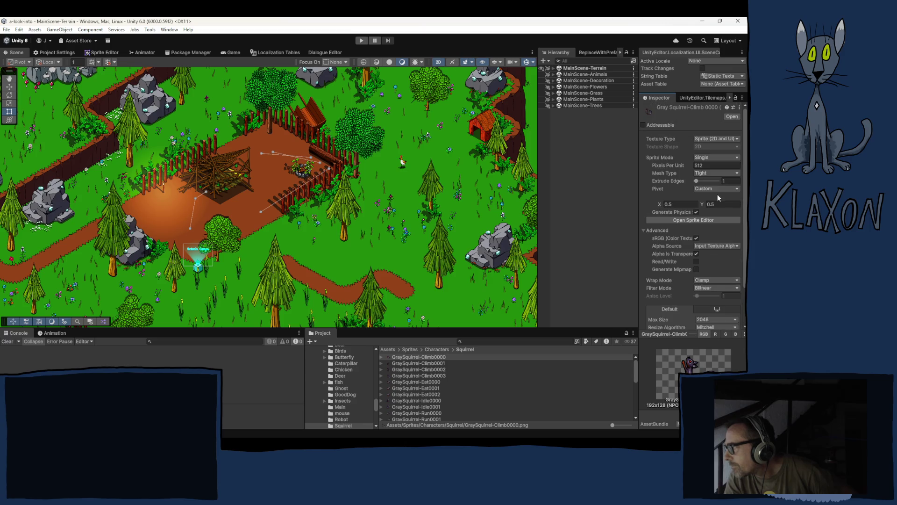
pyautogui.click(738, 107)
pyautogui.click(742, 98)
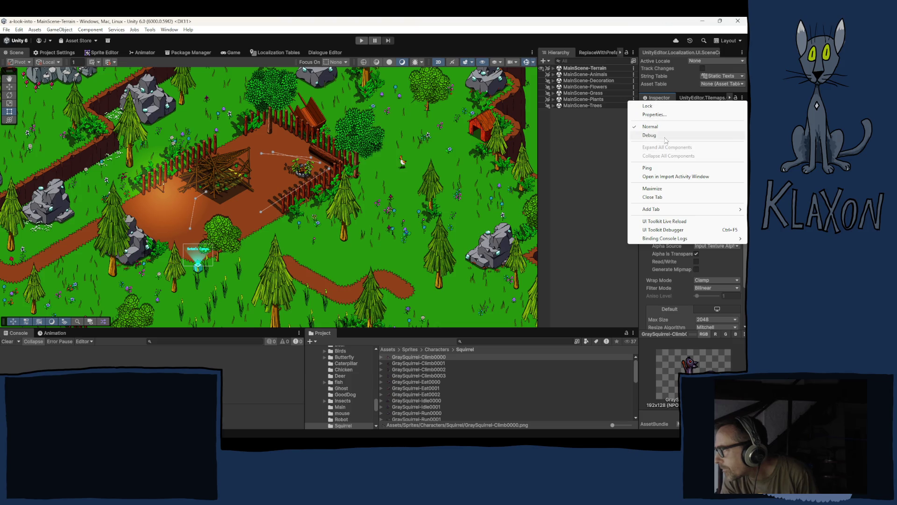
pyautogui.click(673, 177)
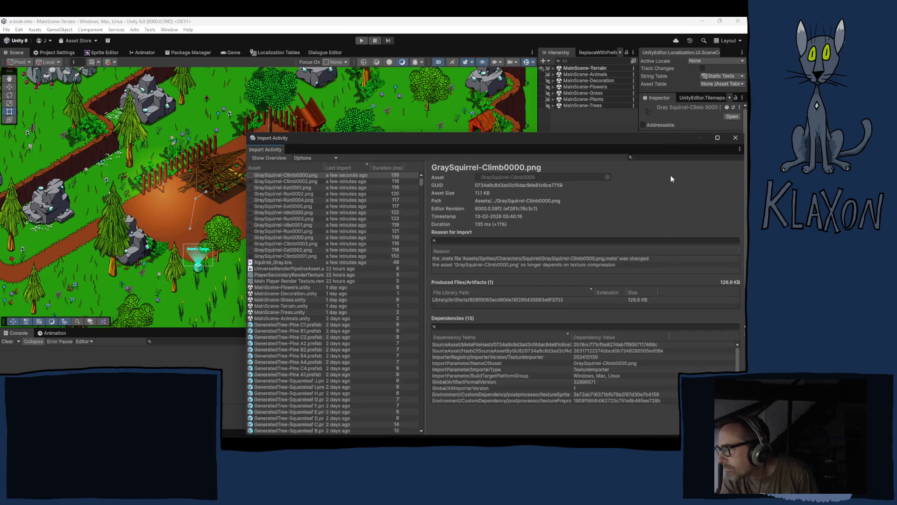
pyautogui.click(735, 138)
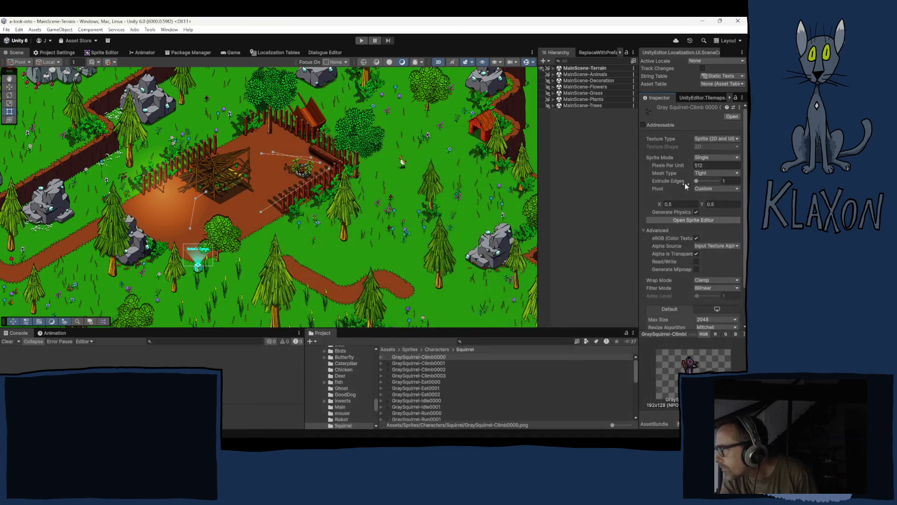
# Bring up the texture importer Select Preset picker from the Inspector header.
pyautogui.click(738, 107)
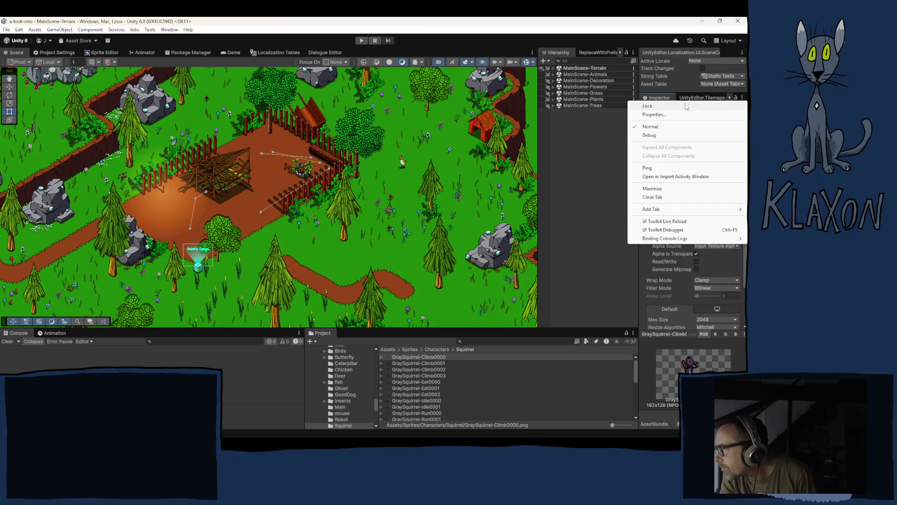
pyautogui.click(664, 98)
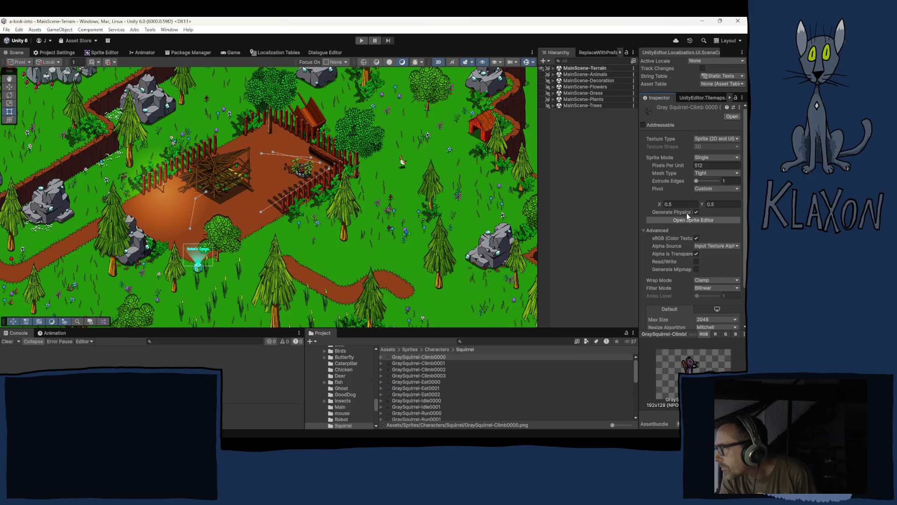
pyautogui.click(733, 108)
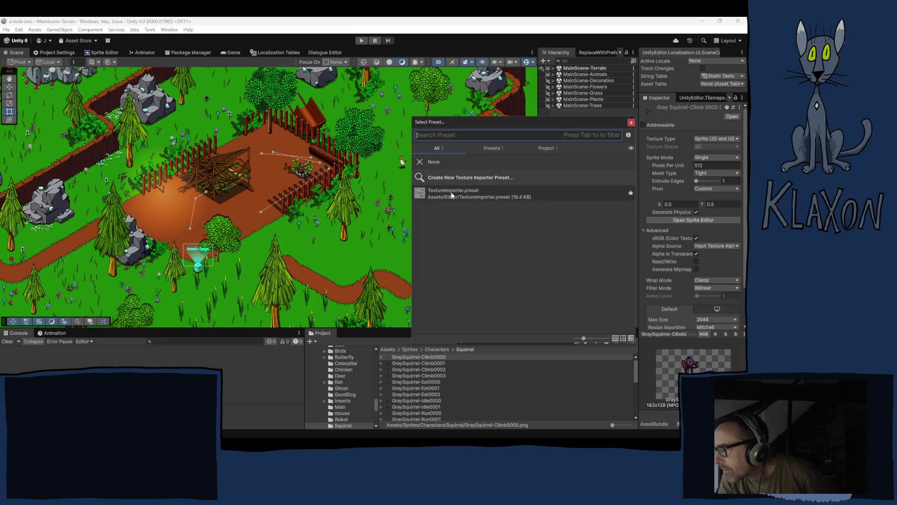
# Create a new texture importer preset and rename its file to BaseImport.preset.
pyautogui.click(444, 177)
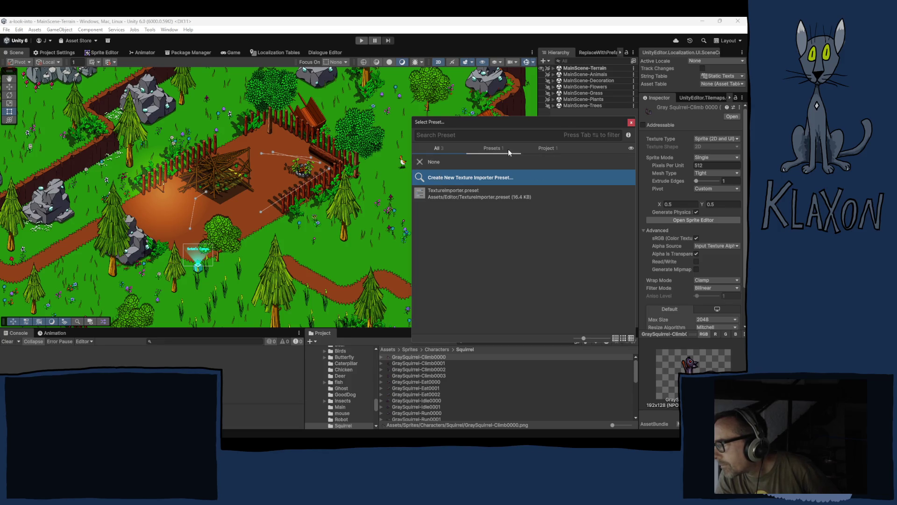
pyautogui.doubleClick(441, 177)
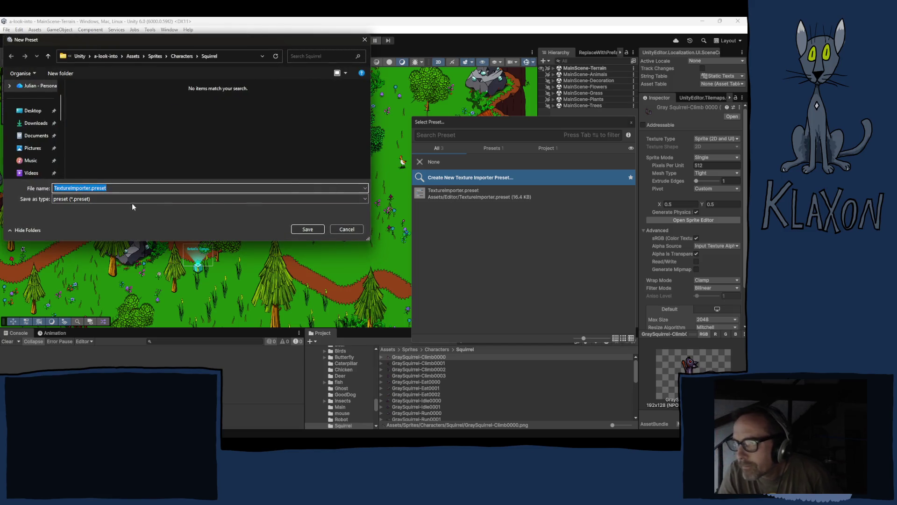
pyautogui.click(89, 188)
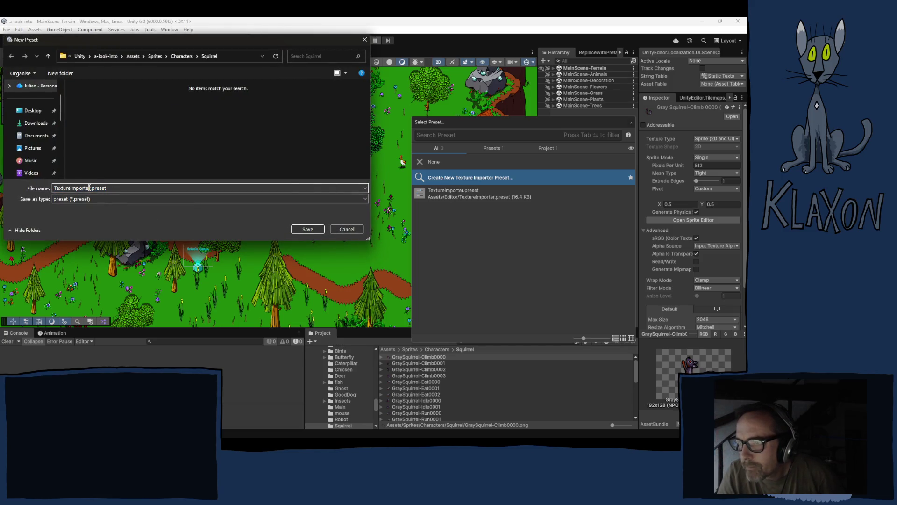
pyautogui.moveTo(90, 187); pyautogui.dragTo(23, 195)
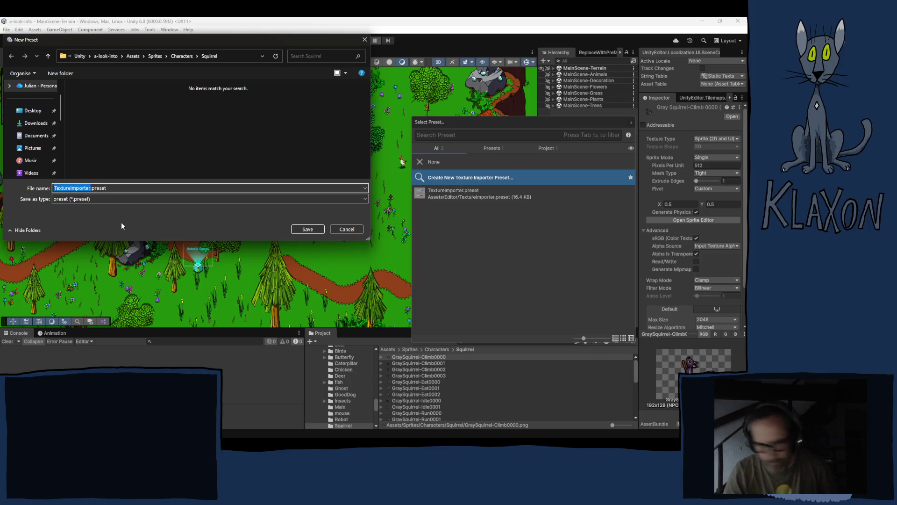
pyautogui.write('B')
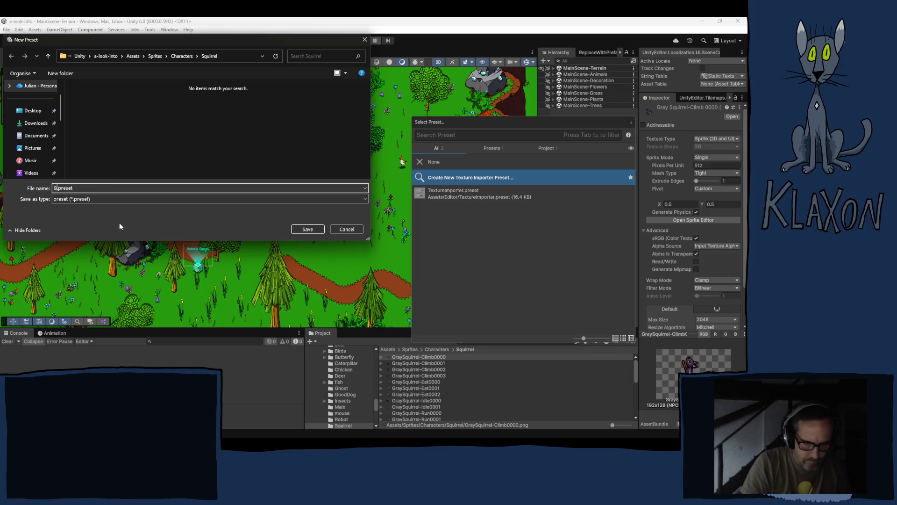
pyautogui.write('ase')
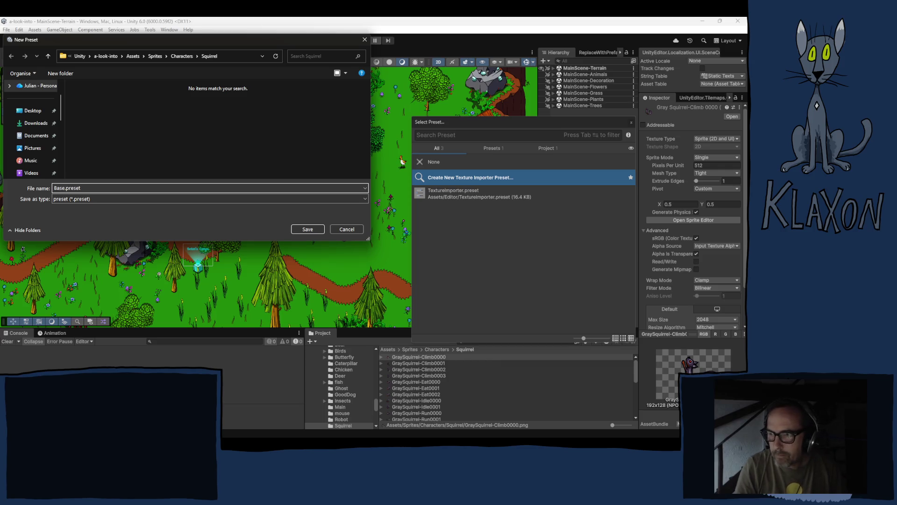
pyautogui.write('Import')
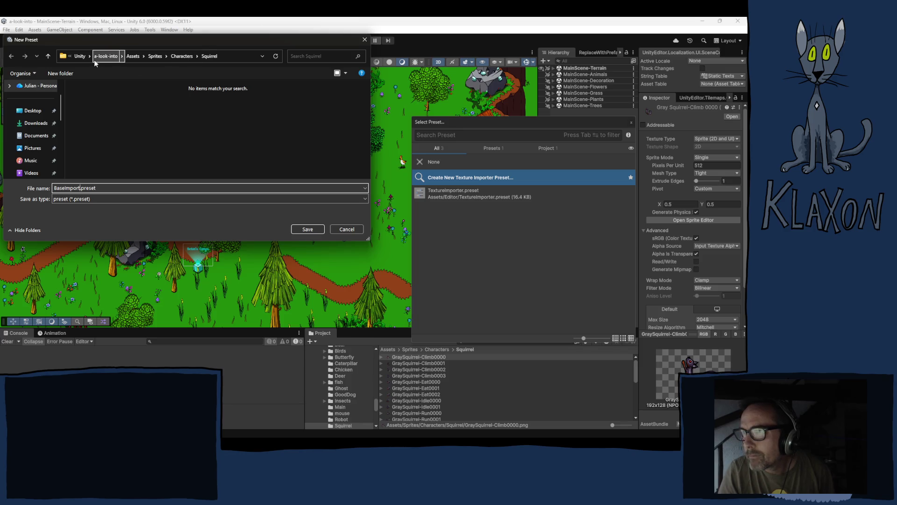
# Go to a-look-into/Assets and save BaseImport.preset inside the Editor folder.
pyautogui.click(133, 56)
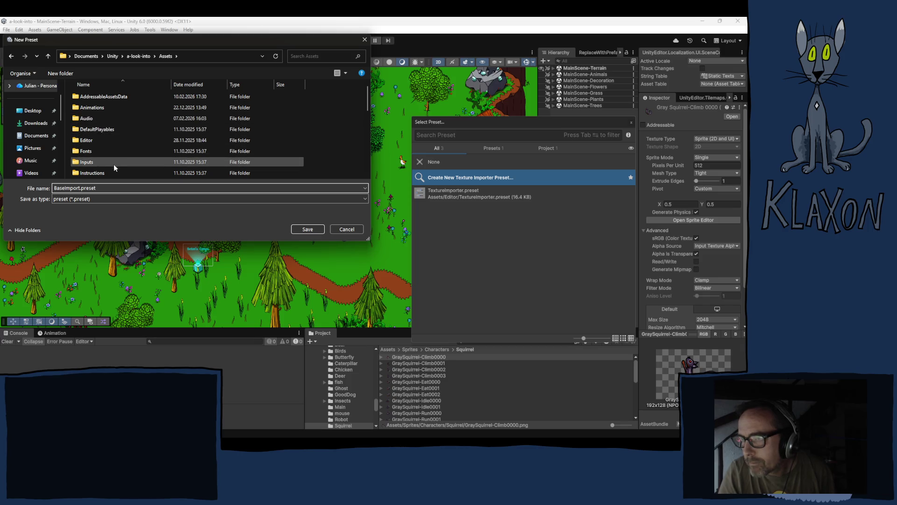
pyautogui.scroll(-5, 123, 123)
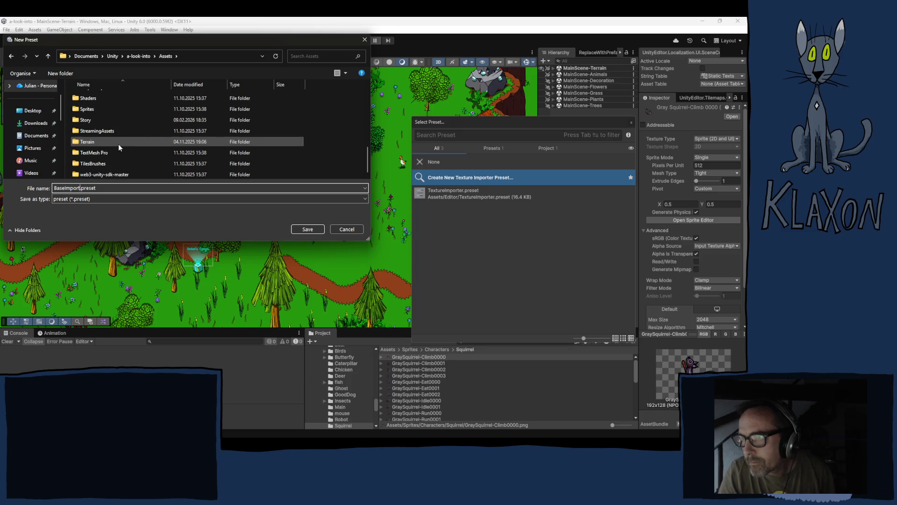
pyautogui.scroll(2, 118, 147)
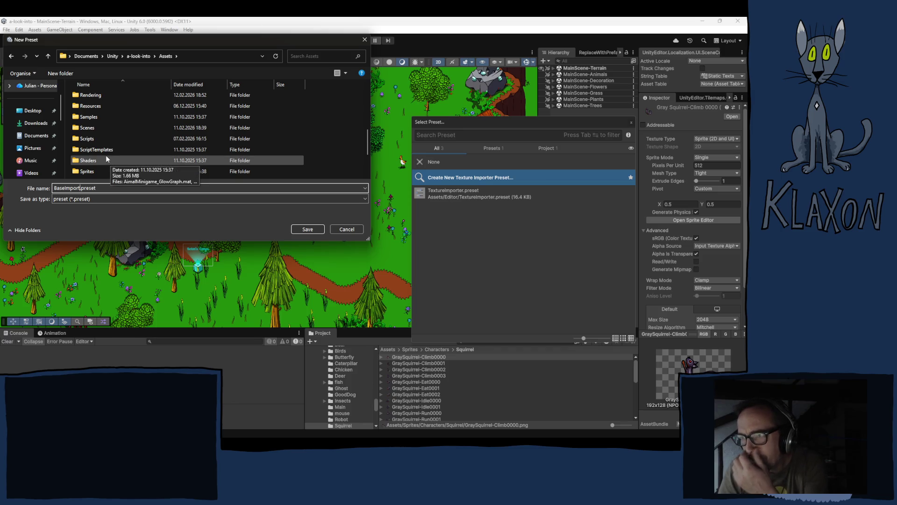
pyautogui.scroll(1, 98, 160)
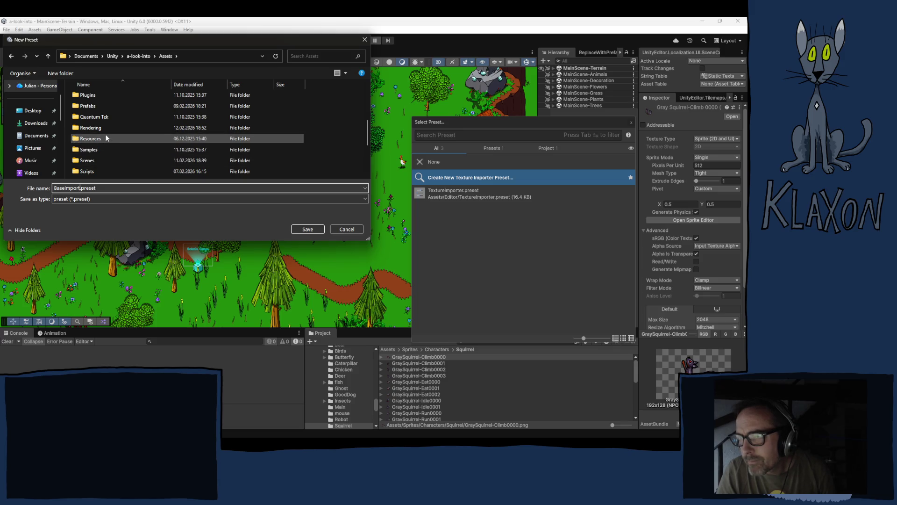
pyautogui.scroll(1, 106, 135)
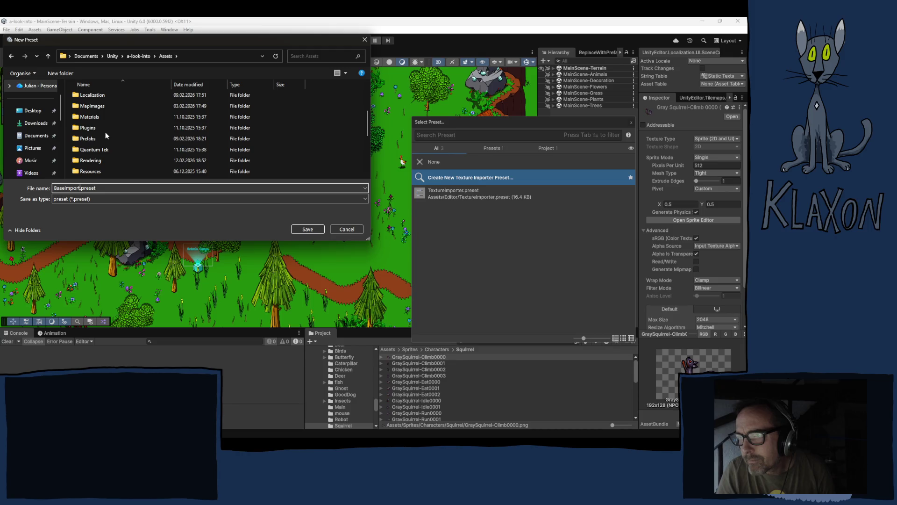
pyautogui.scroll(2, 106, 134)
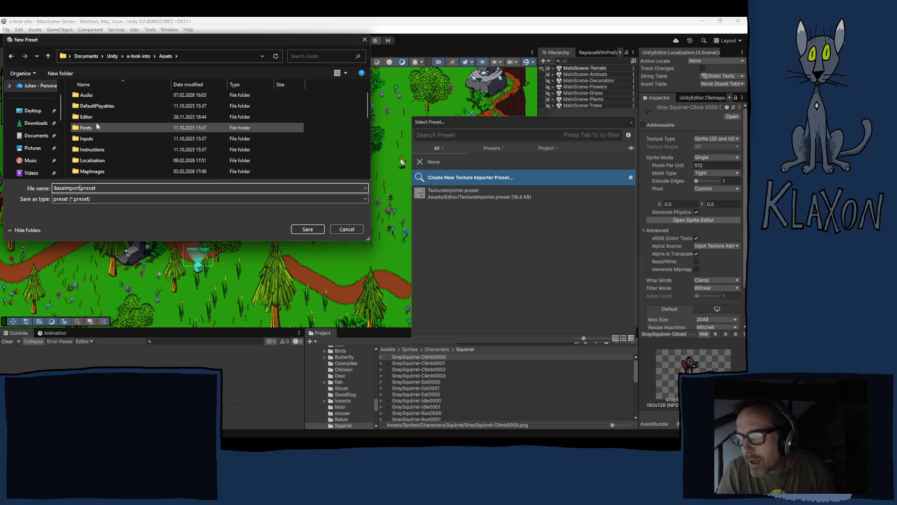
pyautogui.click(78, 117)
pyautogui.doubleClick(78, 117)
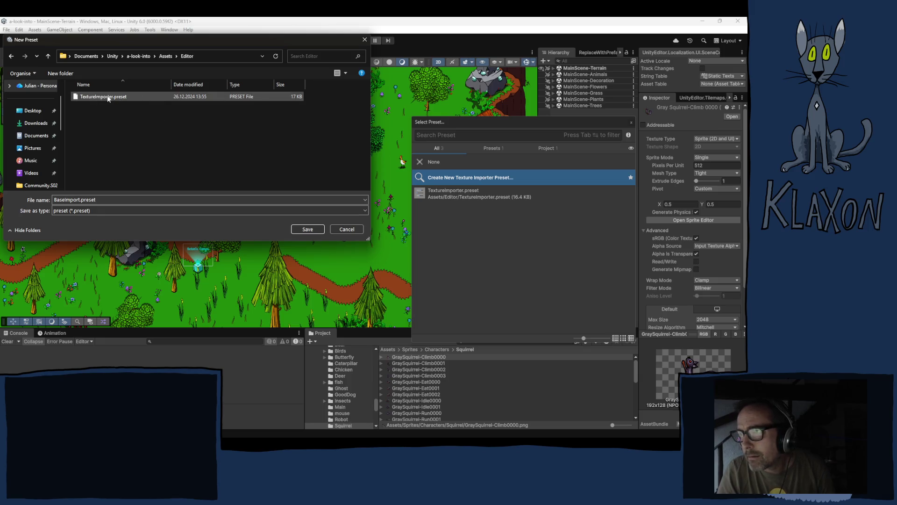
pyautogui.click(307, 229)
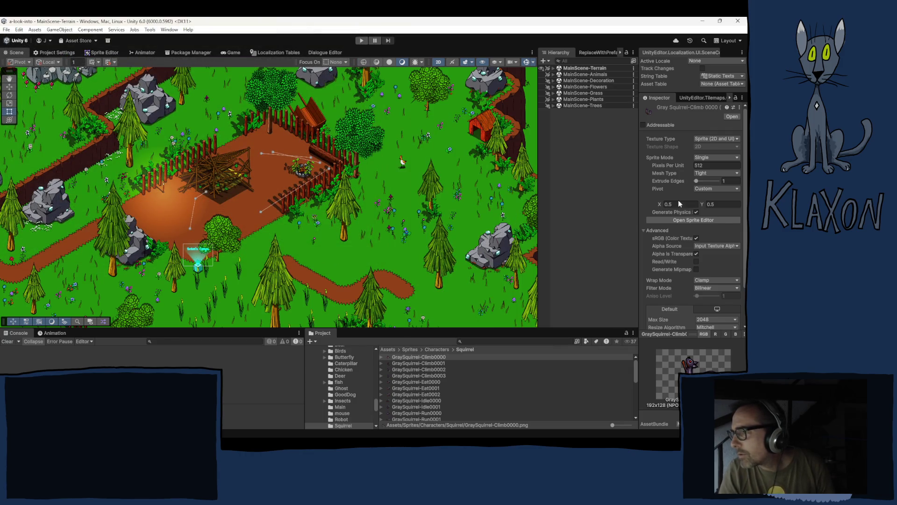
# Compare Climb0001 and Climb0000 import settings, then delete GraySquirrel-Eat0000 through Eat0002.
pyautogui.click(414, 365)
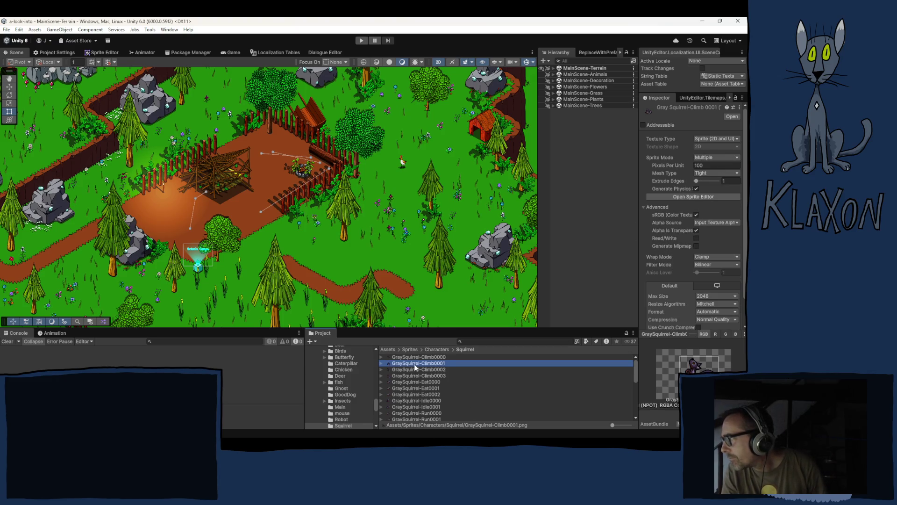
pyautogui.click(432, 357)
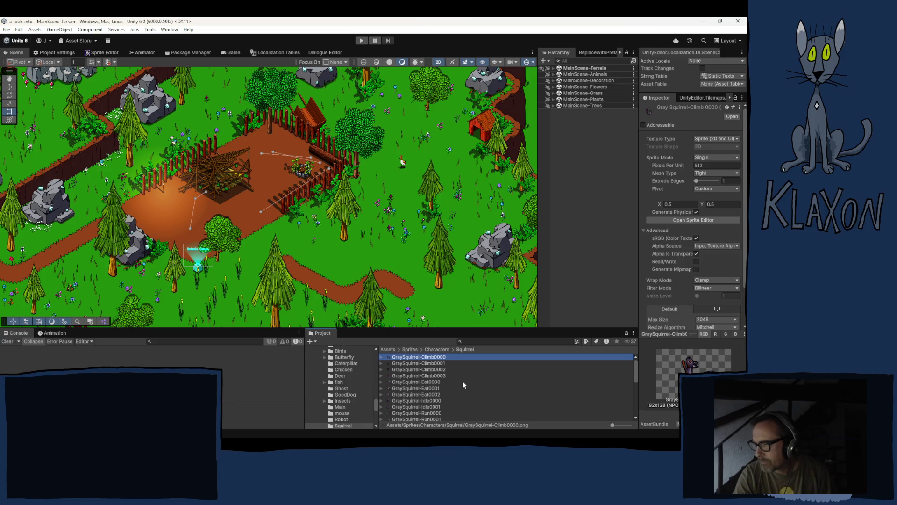
pyautogui.click(430, 381)
pyautogui.keyDown('shift'); pyautogui.click(428, 391); pyautogui.keyUp('shift')
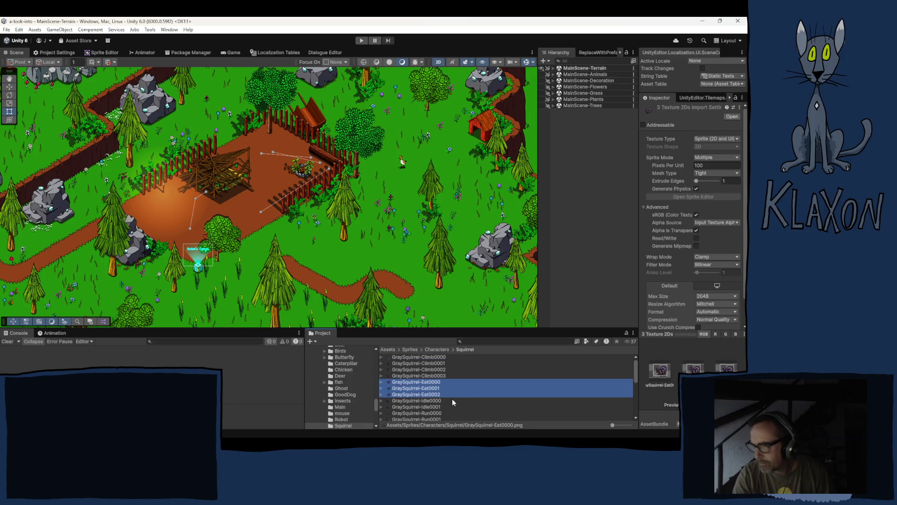
pyautogui.press('Delete')
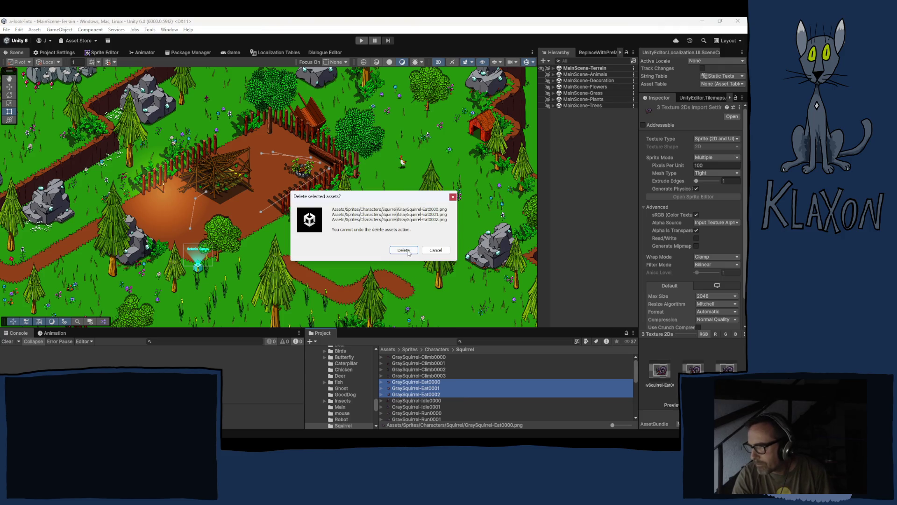
pyautogui.click(404, 250)
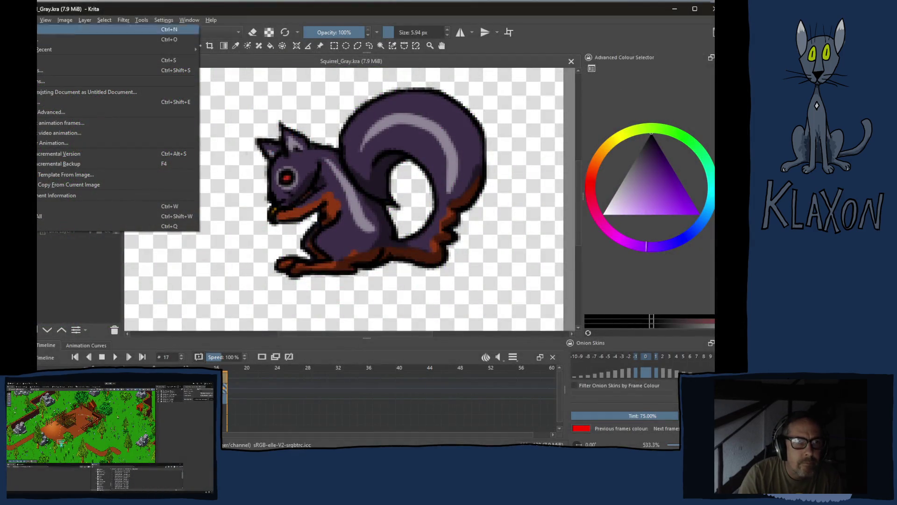
# Re-render frames 15–17 as GraySquirrel-Eat PNGs and return to Unity.
pyautogui.press('Return')
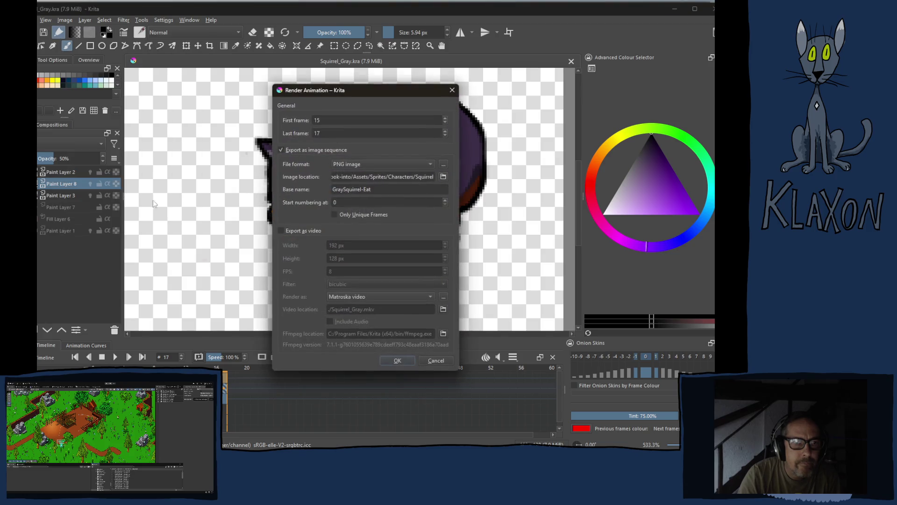
pyautogui.click(404, 359)
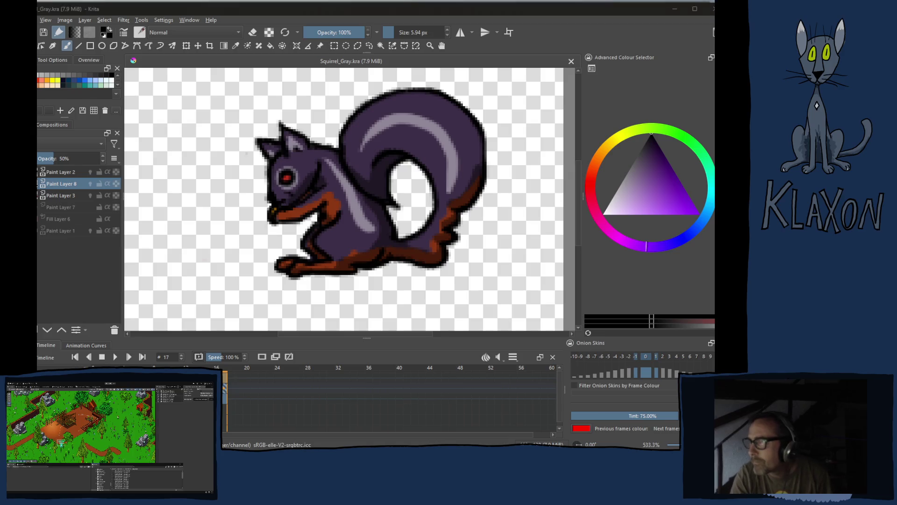
pyautogui.hotkey('alt', 'Tab')
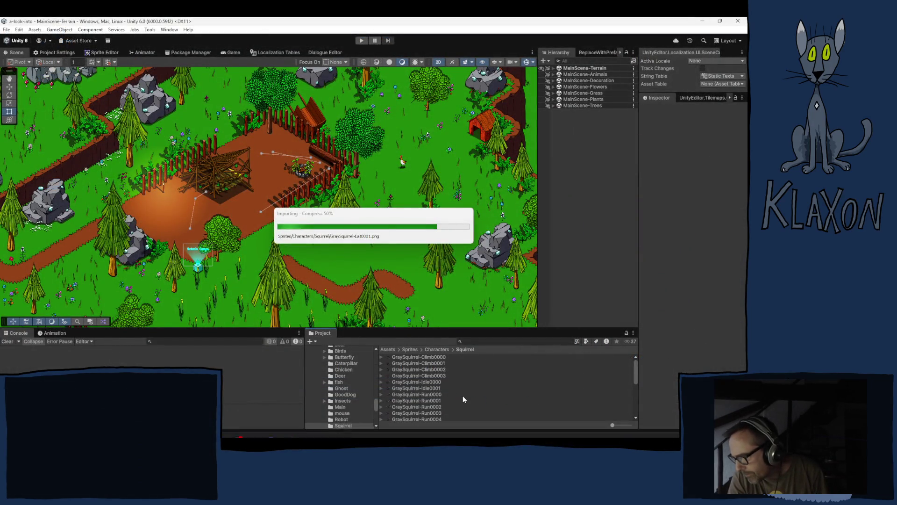
# Select GraySquirrel-Eat0000 and browse the texture import presets, previewing BaseImport, without applying one.
pyautogui.click(431, 382)
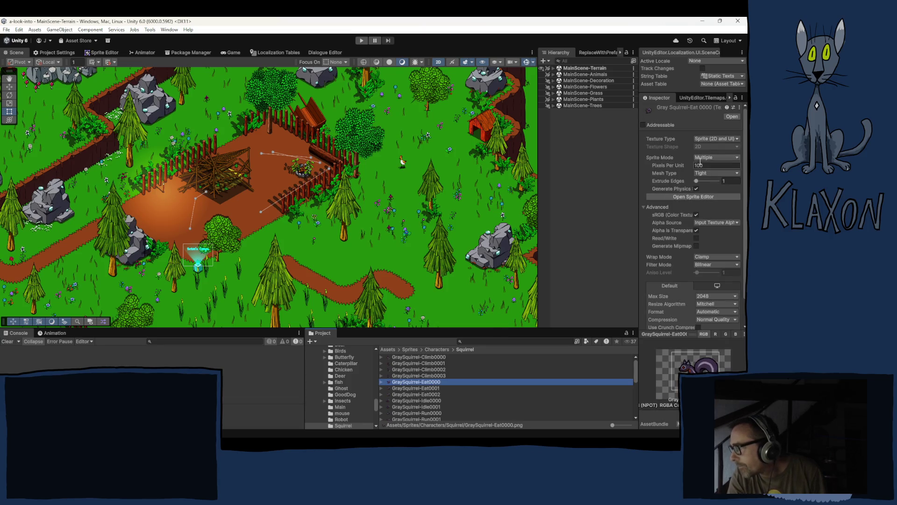
pyautogui.click(734, 109)
pyautogui.click(458, 193)
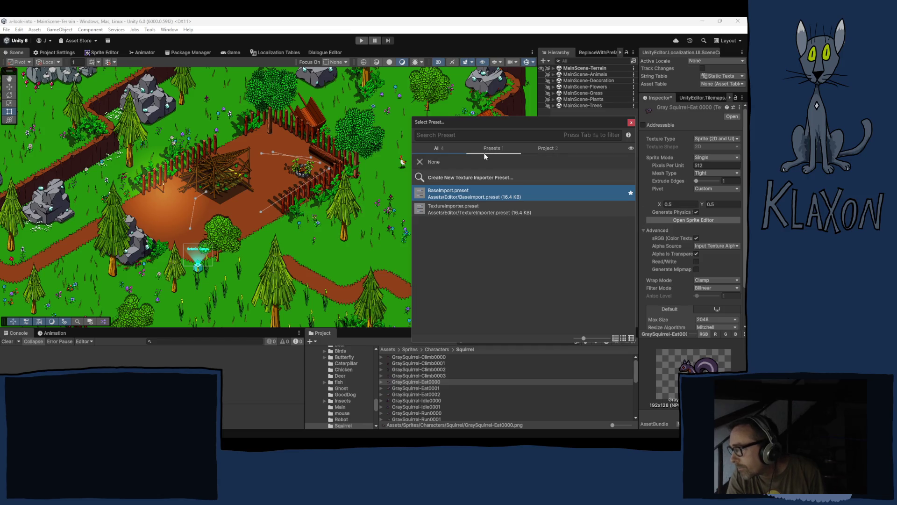
pyautogui.click(551, 154)
pyautogui.click(542, 147)
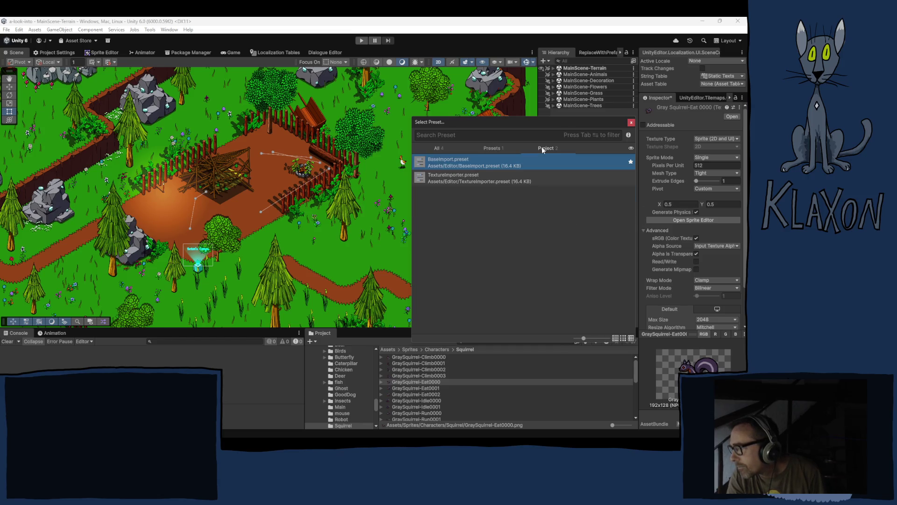
pyautogui.click(503, 149)
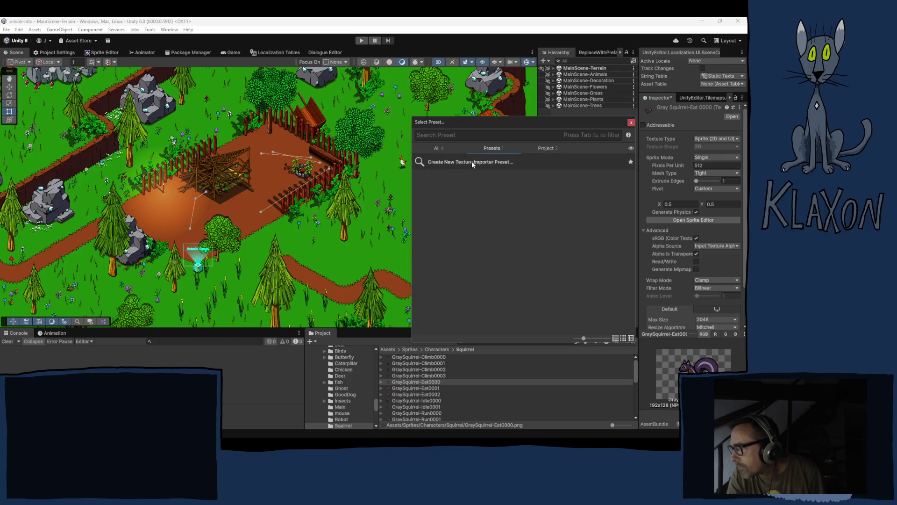
pyautogui.click(442, 147)
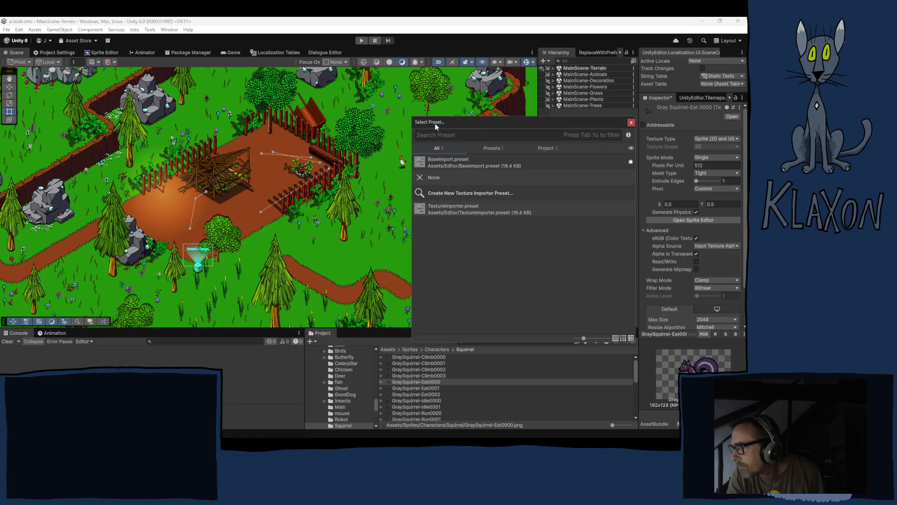
pyautogui.click(631, 123)
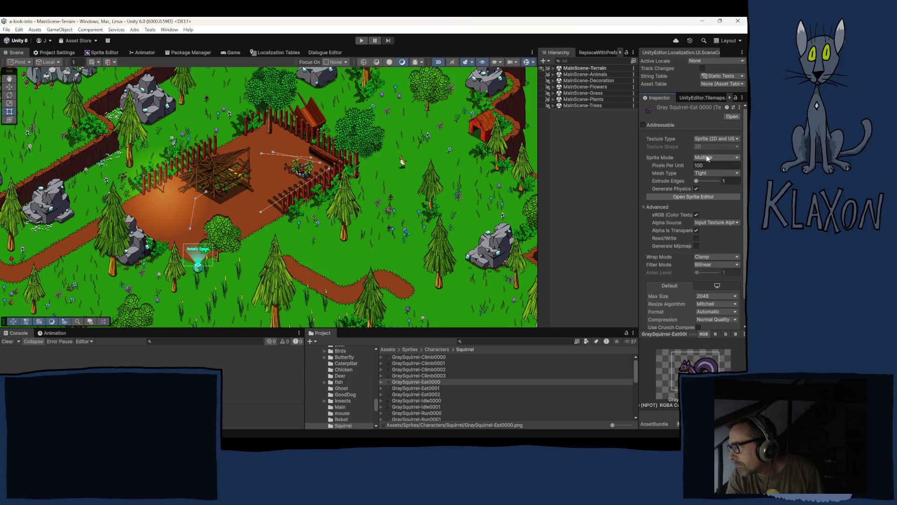
# Apply the BaseImport preset to GraySquirrel-Eat0000 and commit the new import settings.
pyautogui.click(733, 107)
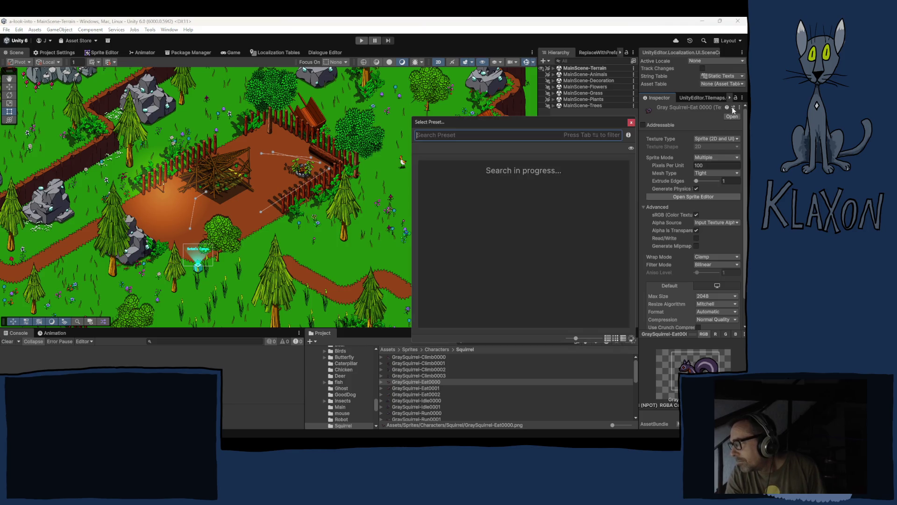
pyautogui.doubleClick(499, 162)
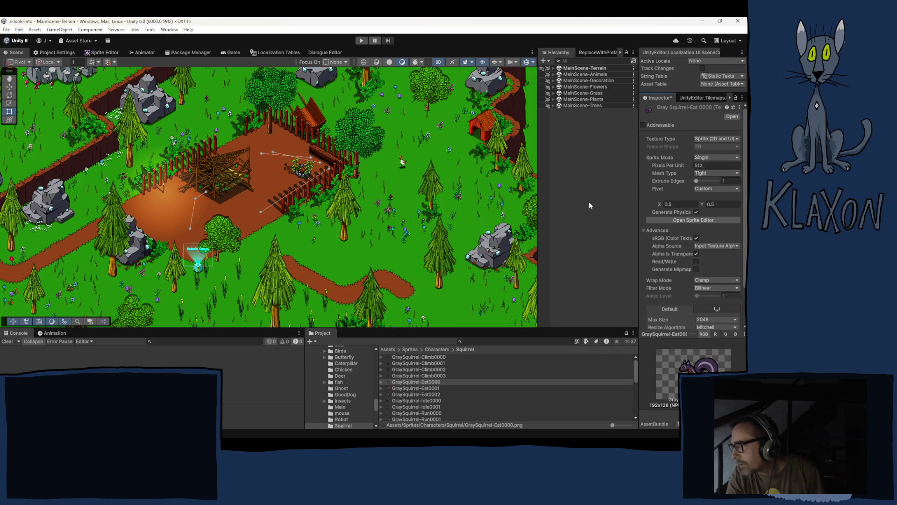
pyautogui.scroll(-3, 697, 253)
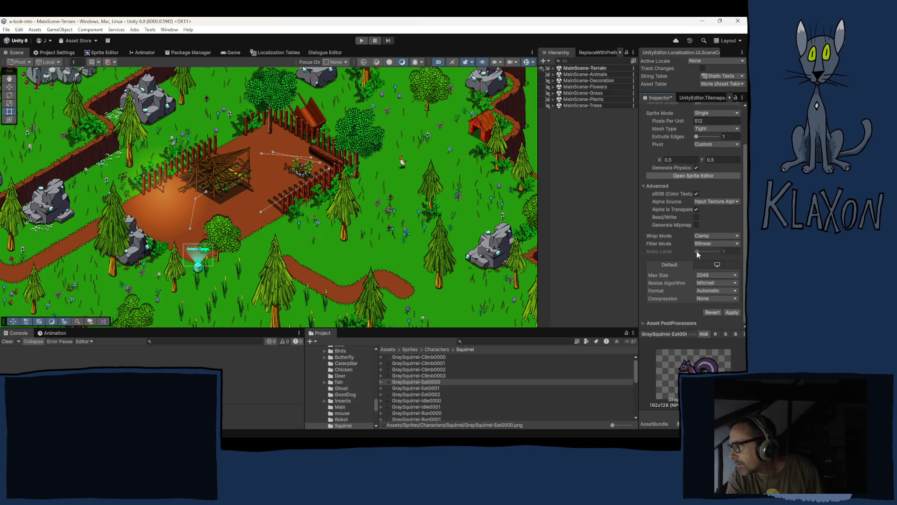
pyautogui.click(732, 312)
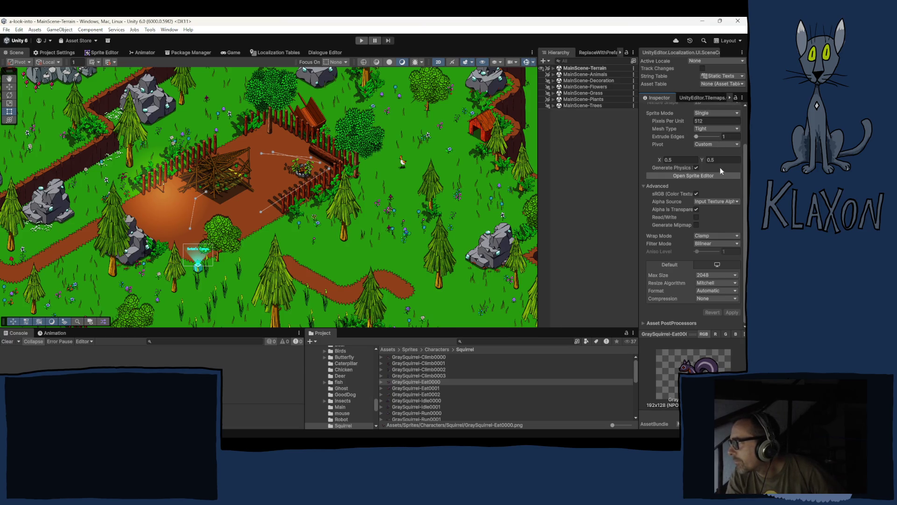
# Scroll the Inspector back to the top once the reimport has finished.
pyautogui.scroll(3, 727, 123)
# Save GraySquirrel-Eat0000's import settings as a new preset over Assets/Editor/TextureImporter.preset, confirming the replacement.
pyautogui.click(734, 108)
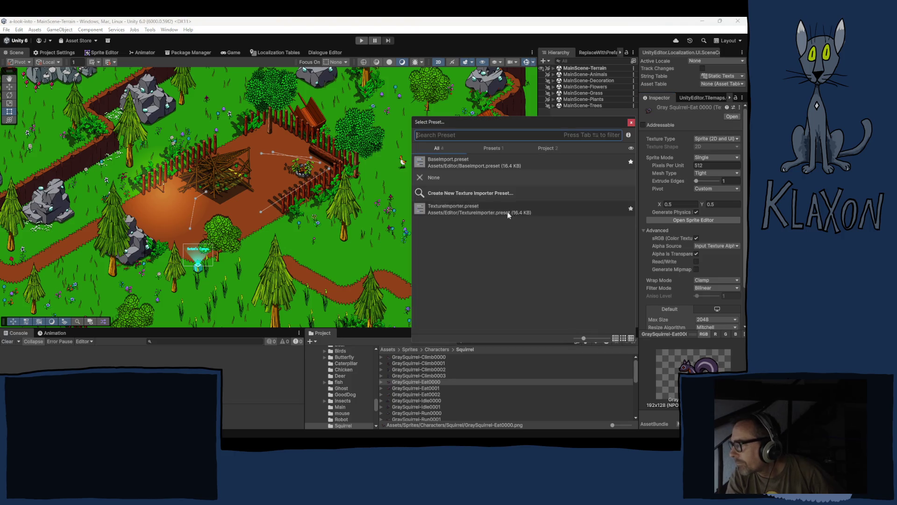
pyautogui.click(497, 148)
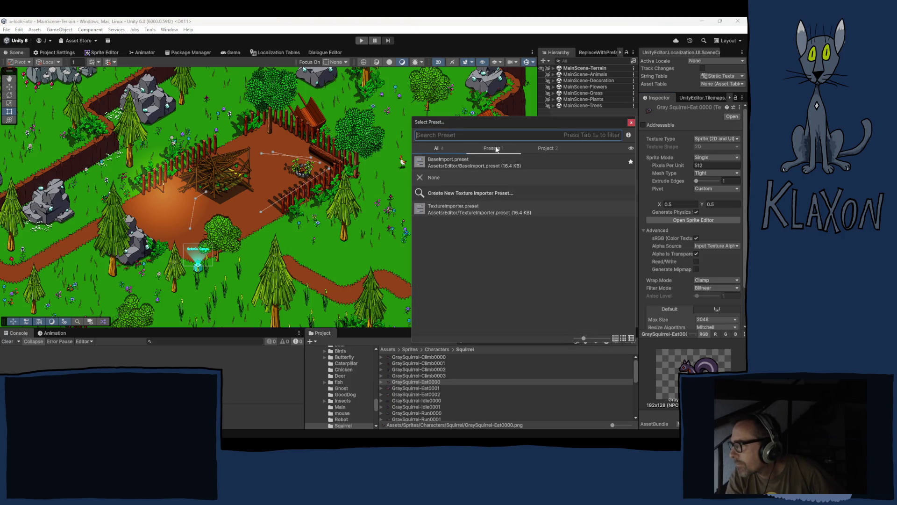
pyautogui.click(439, 195)
pyautogui.doubleClick(439, 195)
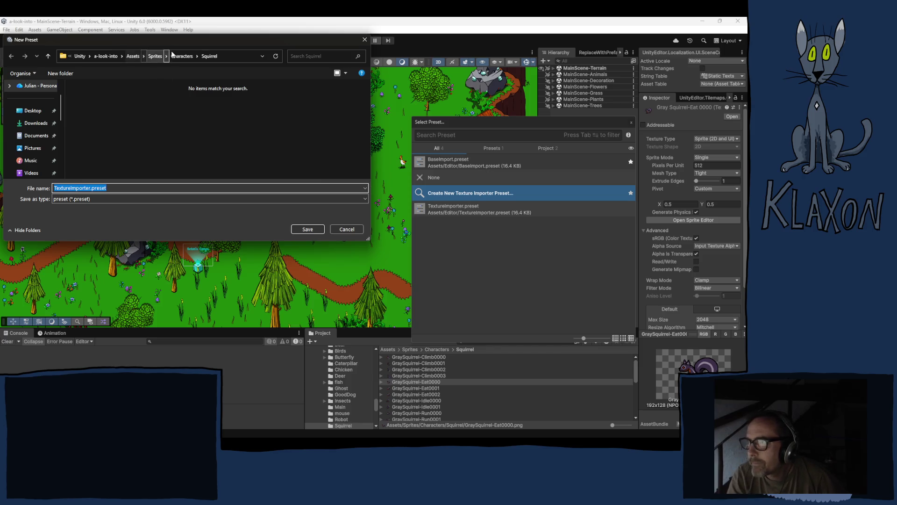
pyautogui.click(134, 56)
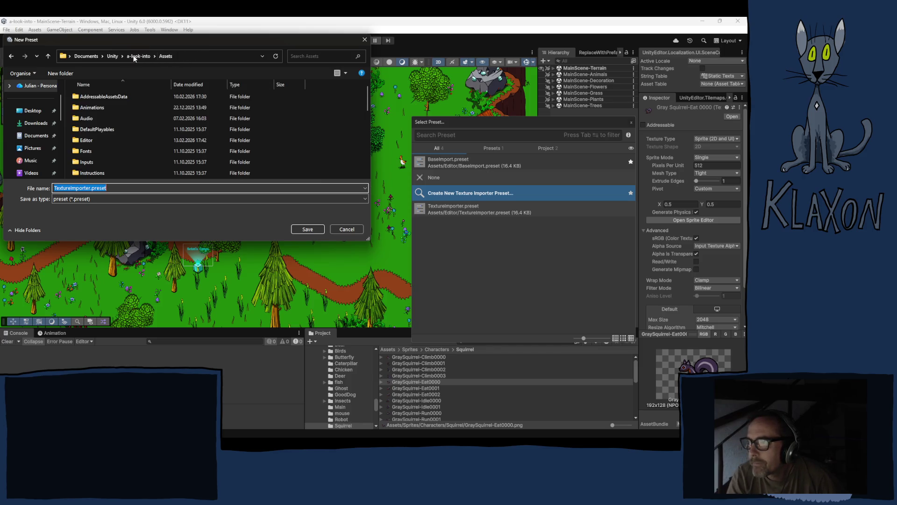
pyautogui.click(94, 141)
pyautogui.doubleClick(93, 138)
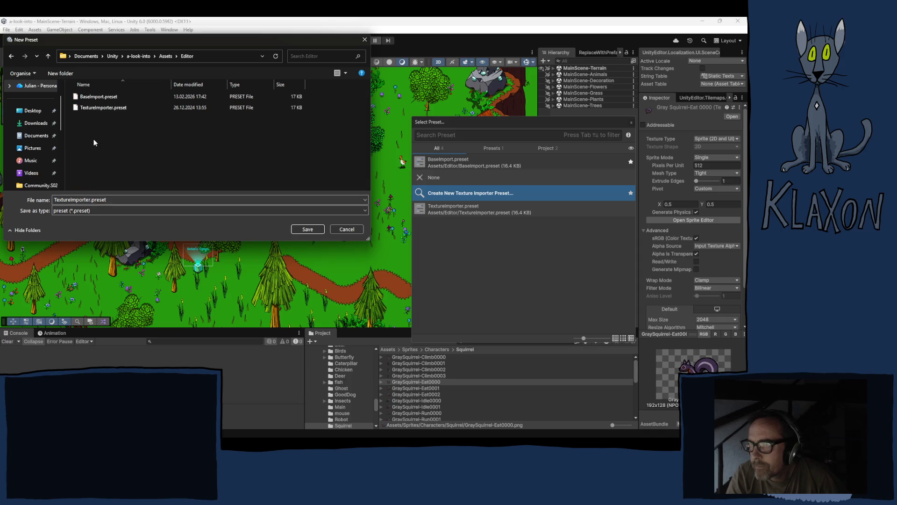
pyautogui.click(100, 108)
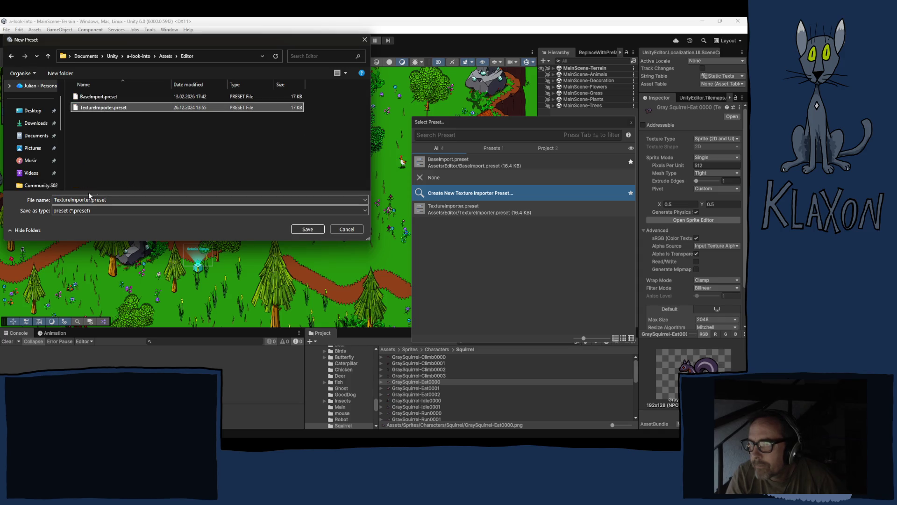
pyautogui.click(308, 228)
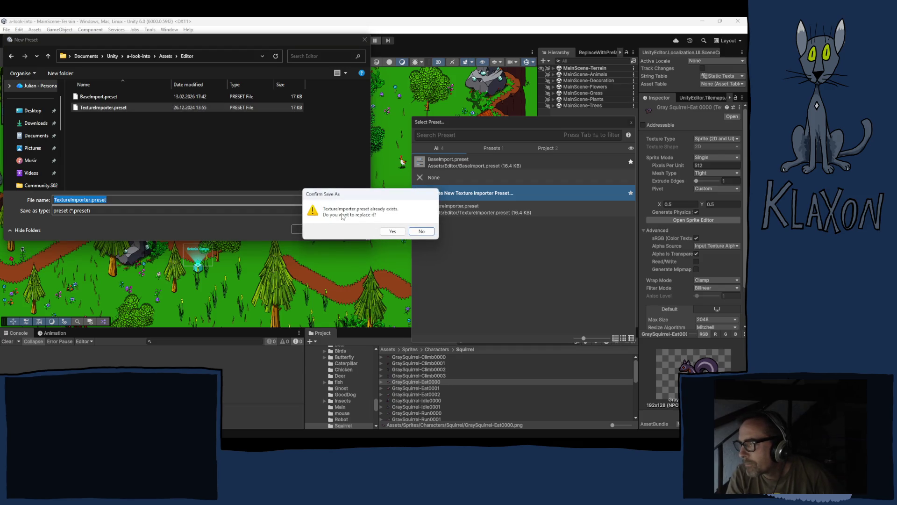
pyautogui.click(392, 231)
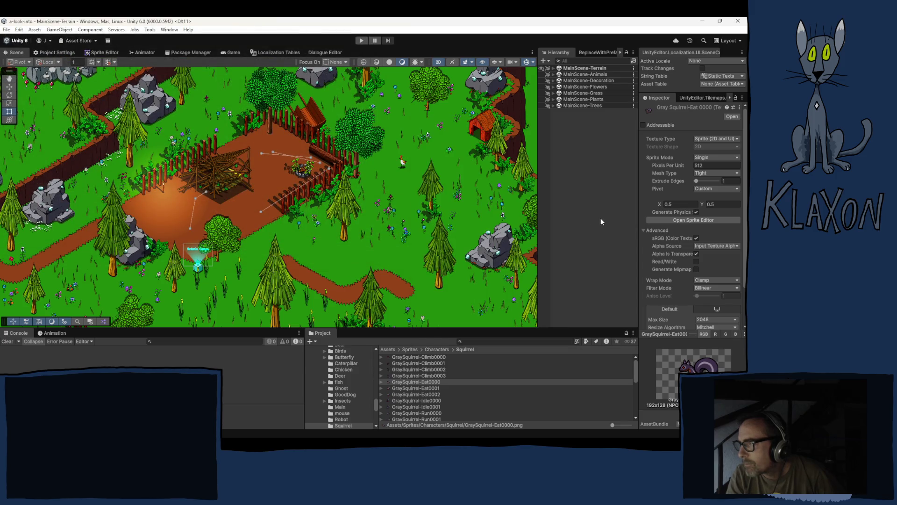
# Select GraySquirrel-Eat0000 through Eat0002 in the Project window and confirm their deletion.
pyautogui.click(426, 387)
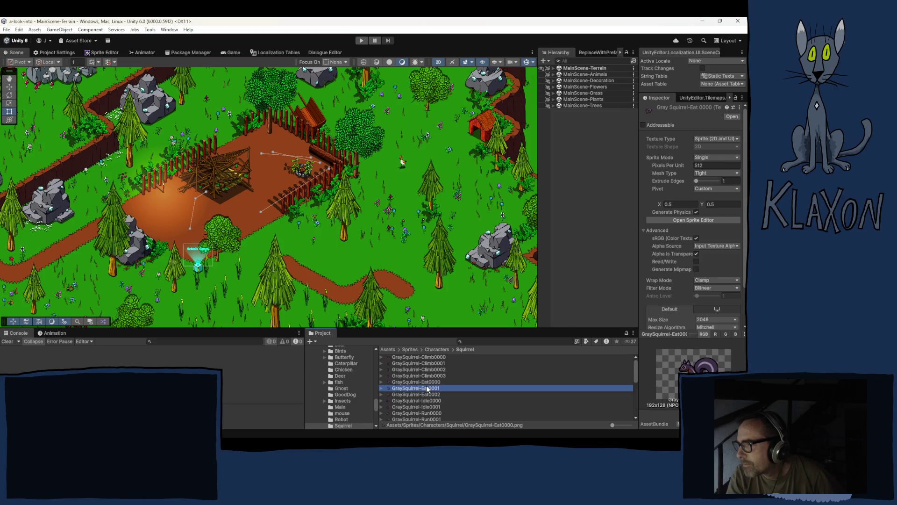
pyautogui.click(426, 381)
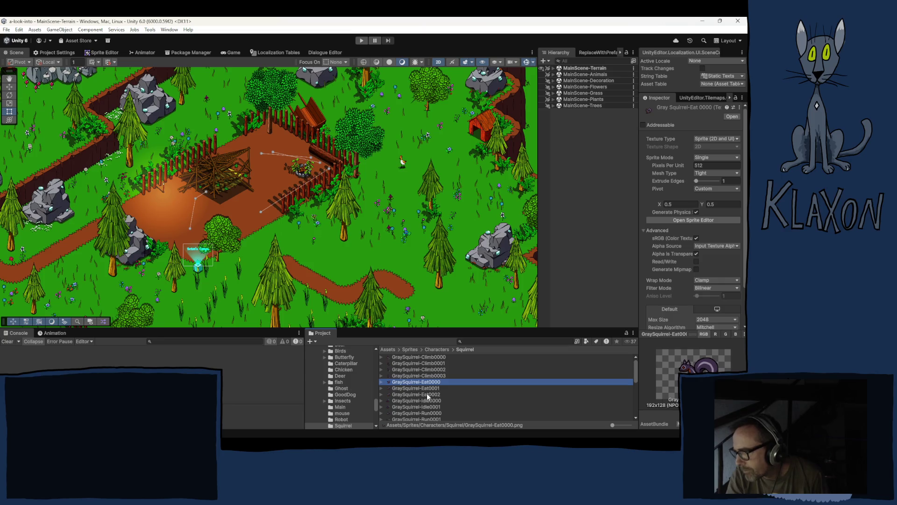
pyautogui.keyDown('shift'); pyautogui.click(420, 394); pyautogui.keyUp('shift')
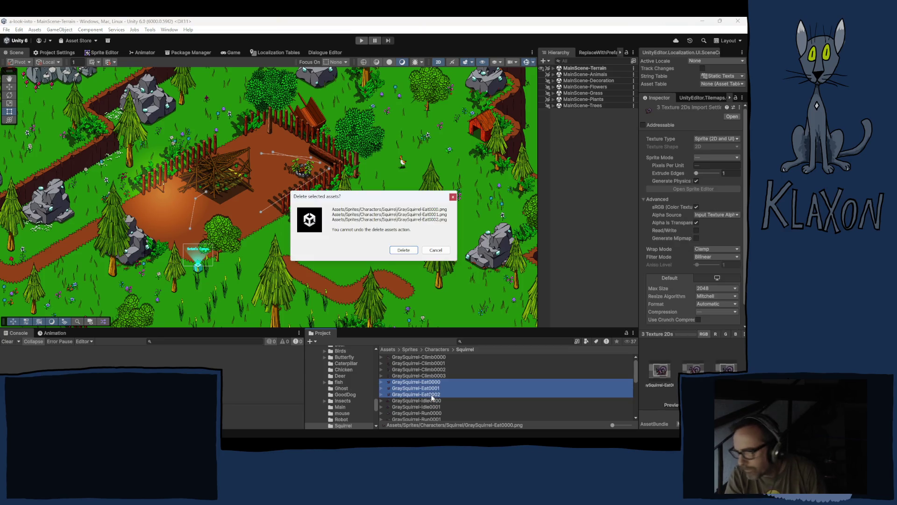
pyautogui.click(403, 250)
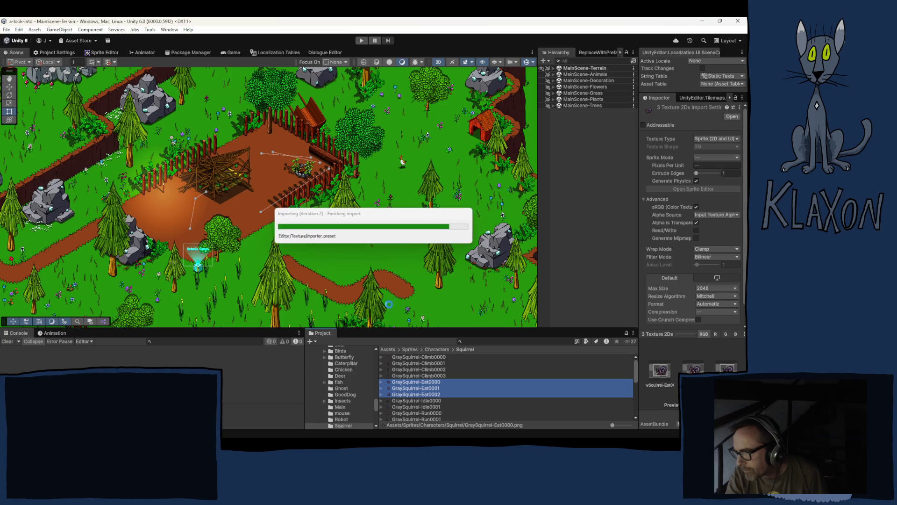
pyautogui.rightClick(412, 374)
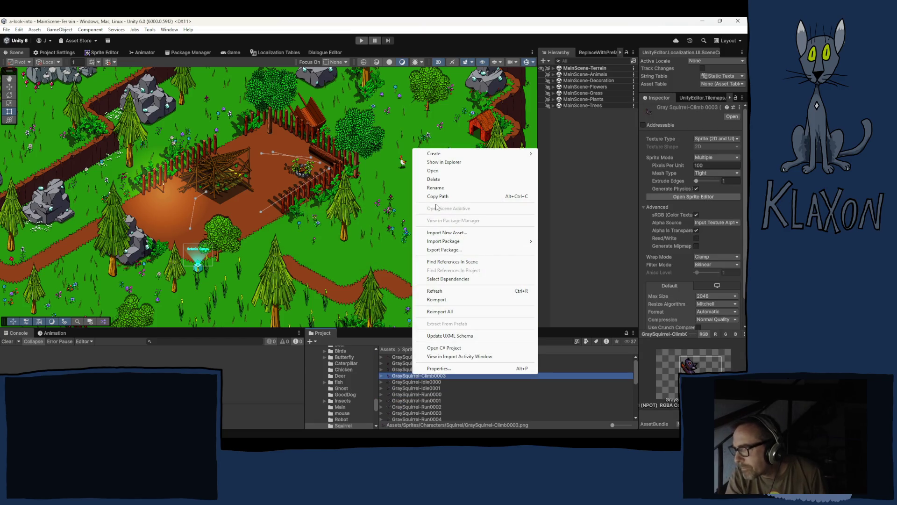
pyautogui.click(440, 163)
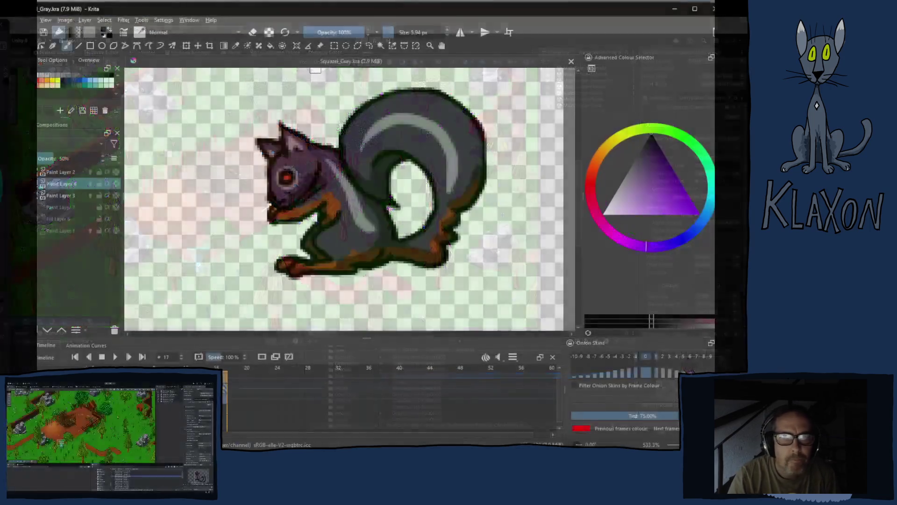
# Re-render Krita frames 15–17 as the GraySquirrel-Eat PNG image sequence.
pyautogui.hotkey('alt', 'f')
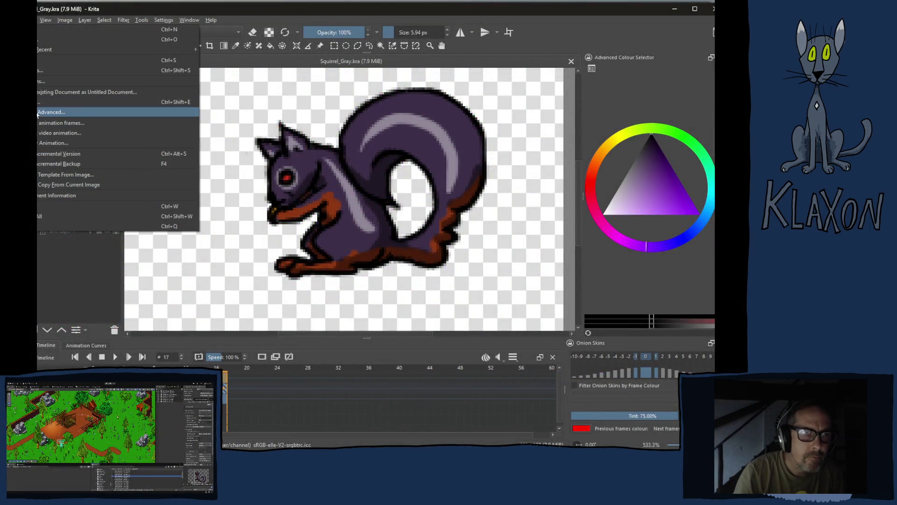
pyautogui.press('Escape')
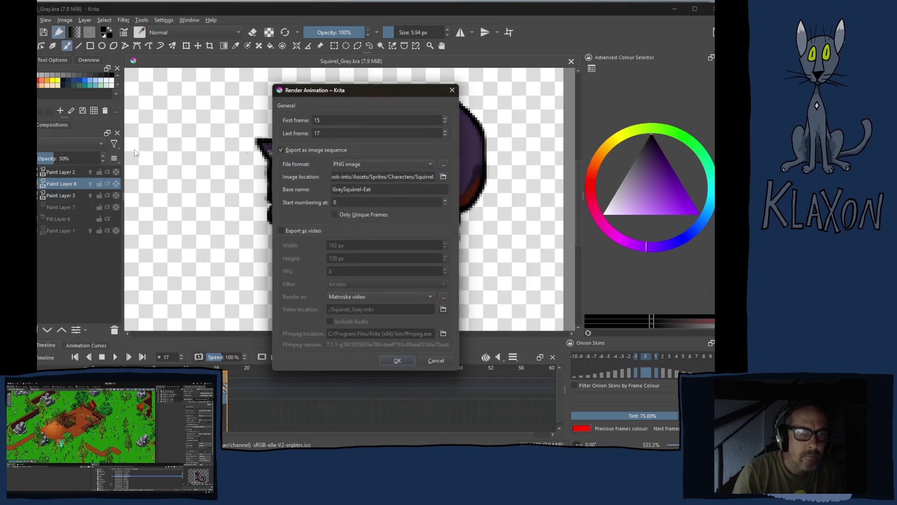
pyautogui.click(388, 361)
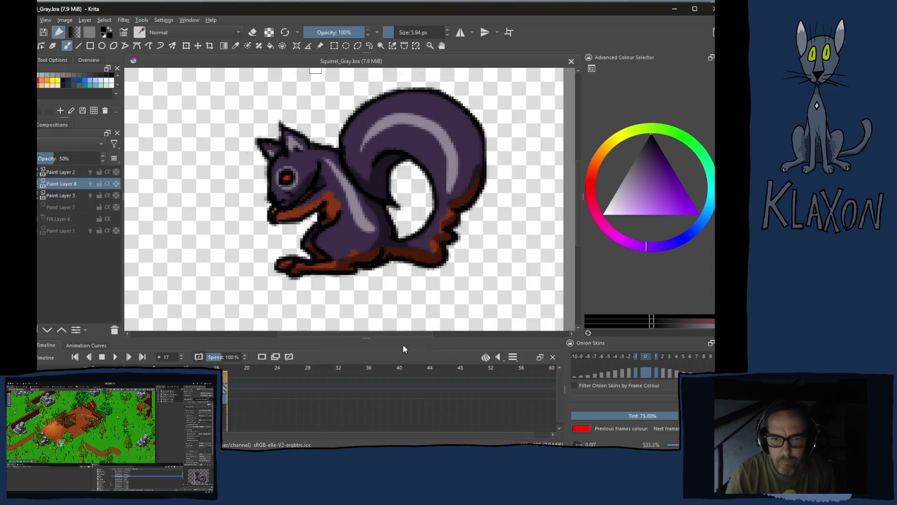
pyautogui.hotkey('alt', 'Tab')
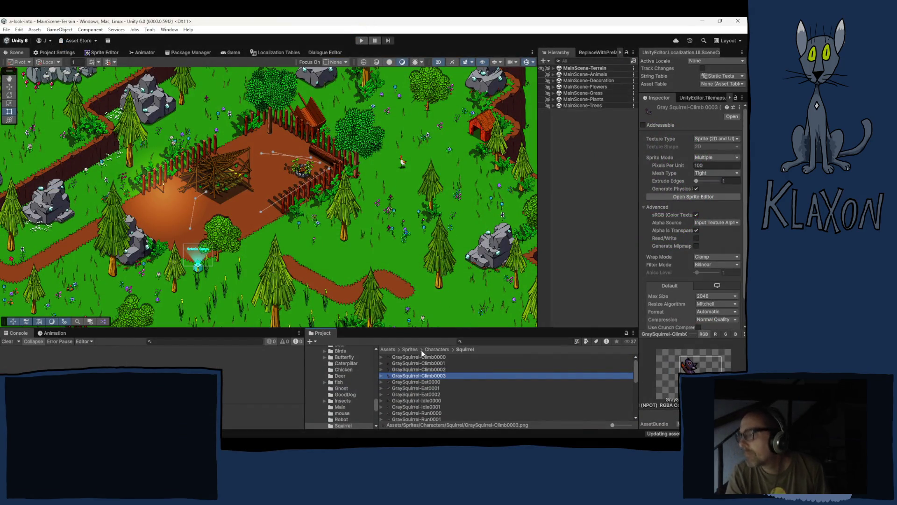
# Select all 13 squirrel frame textures from GraySquirrel-Climb0001 to Run0004.
pyautogui.click(429, 382)
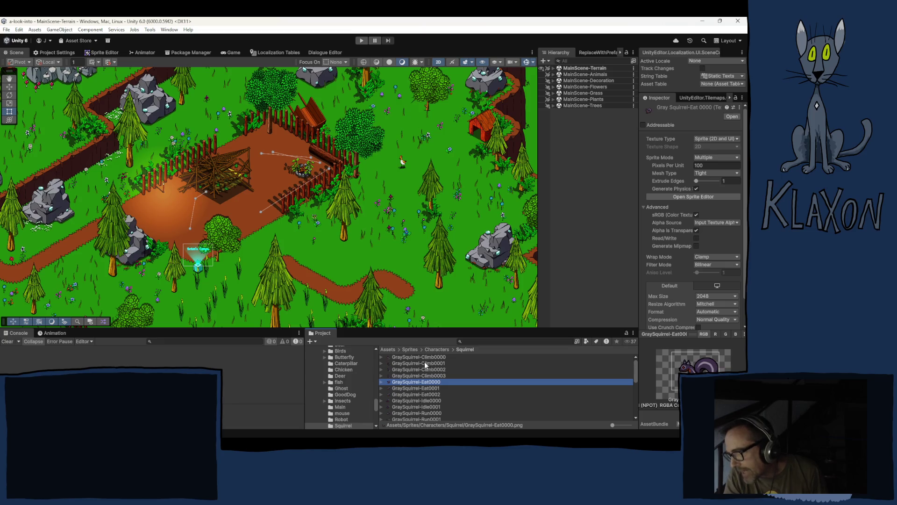
pyautogui.click(423, 363)
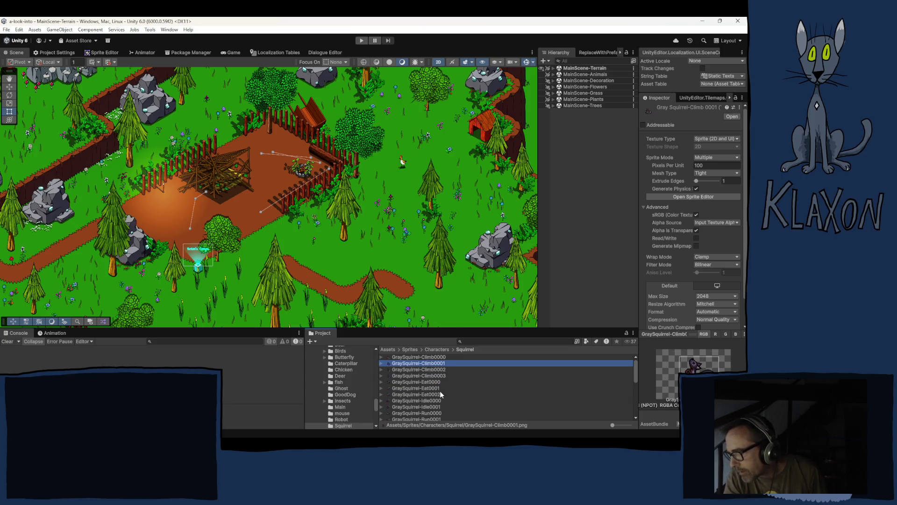
pyautogui.scroll(-5, 439, 391)
pyautogui.scroll(2, 431, 400)
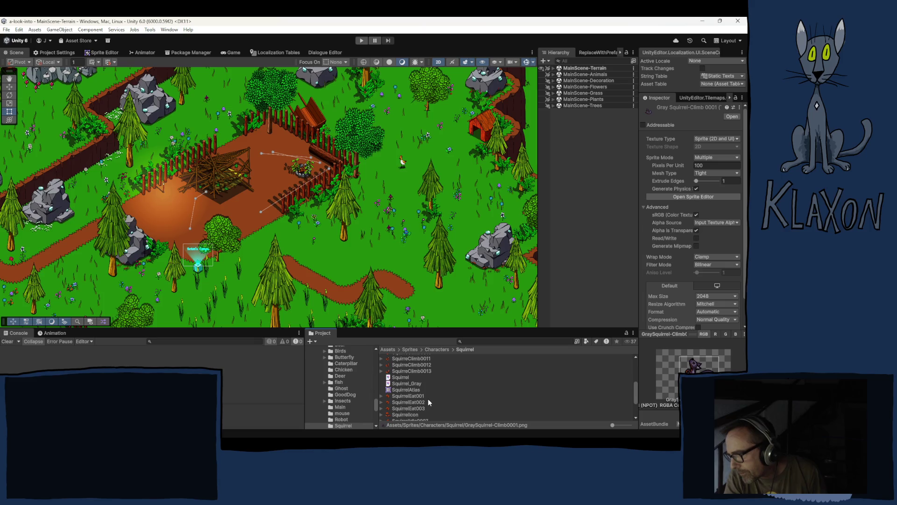
pyautogui.scroll(3, 428, 398)
pyautogui.keyDown('shift'); pyautogui.click(421, 369); pyautogui.keyUp('shift')
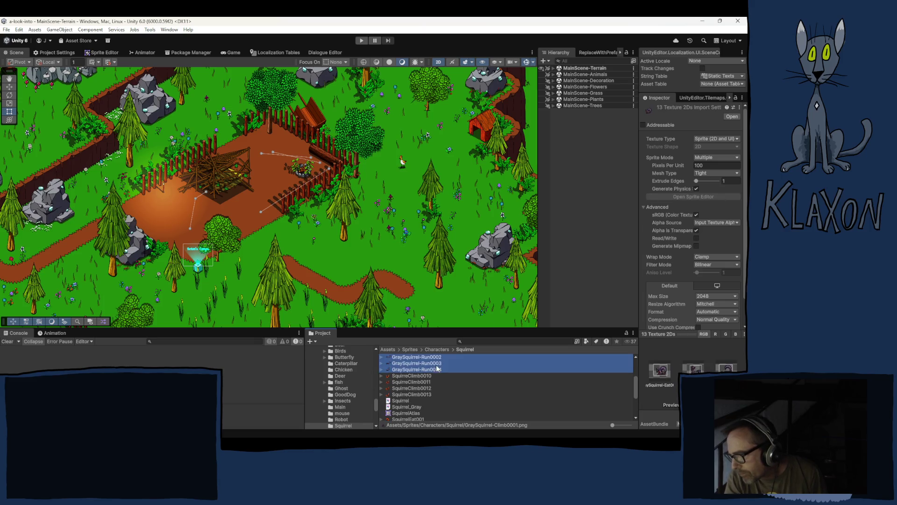
# Set the textures to Single sprite mode, 512 pixels per unit and a custom pivot.
pyautogui.click(705, 158)
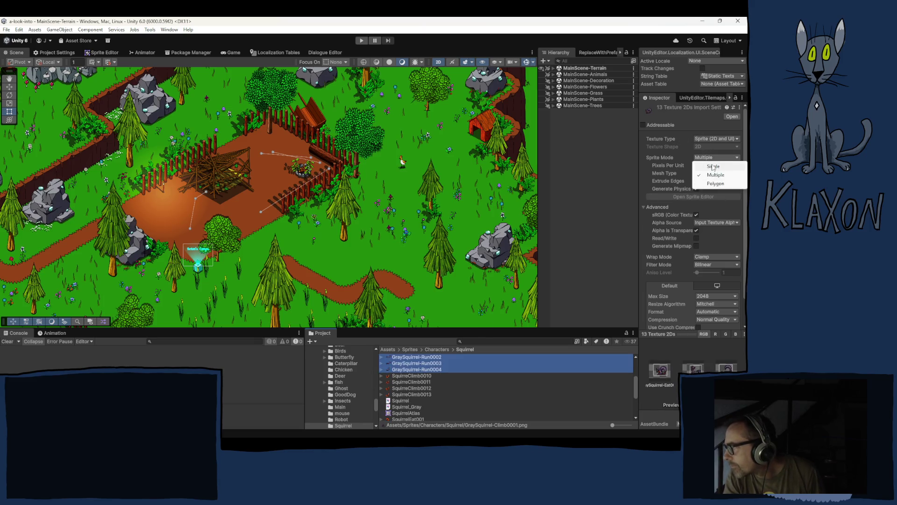
pyautogui.click(709, 164)
pyautogui.click(708, 166)
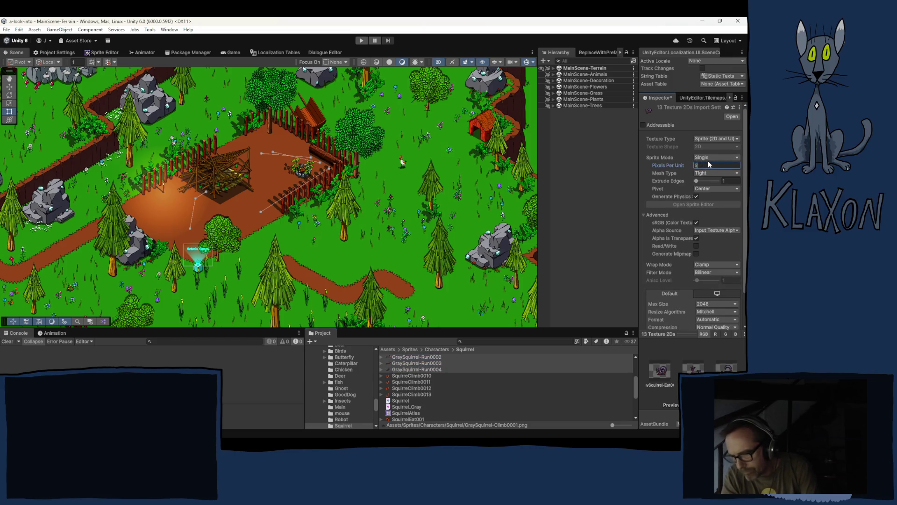
pyautogui.write('512')
pyautogui.click(711, 189)
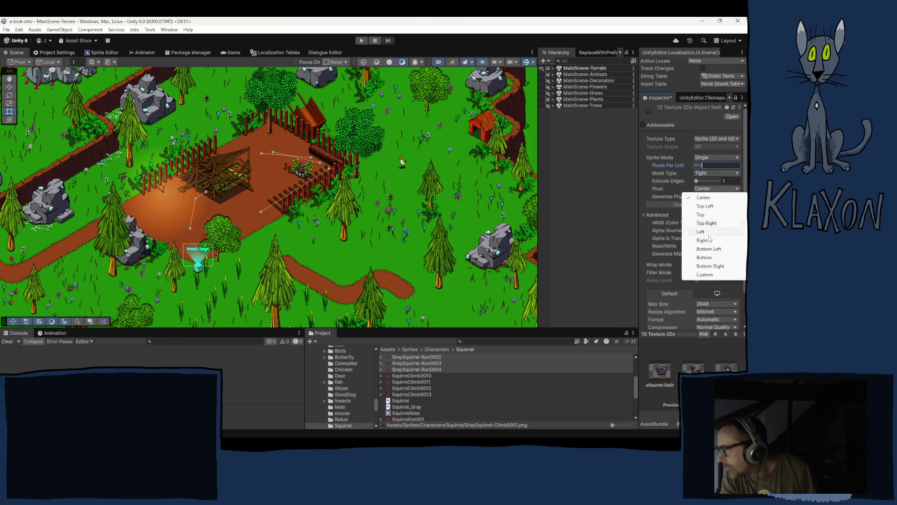
pyautogui.click(705, 275)
# Limit max texture size to 256, set compression to None, and apply the settings.
pyautogui.scroll(-3, 707, 271)
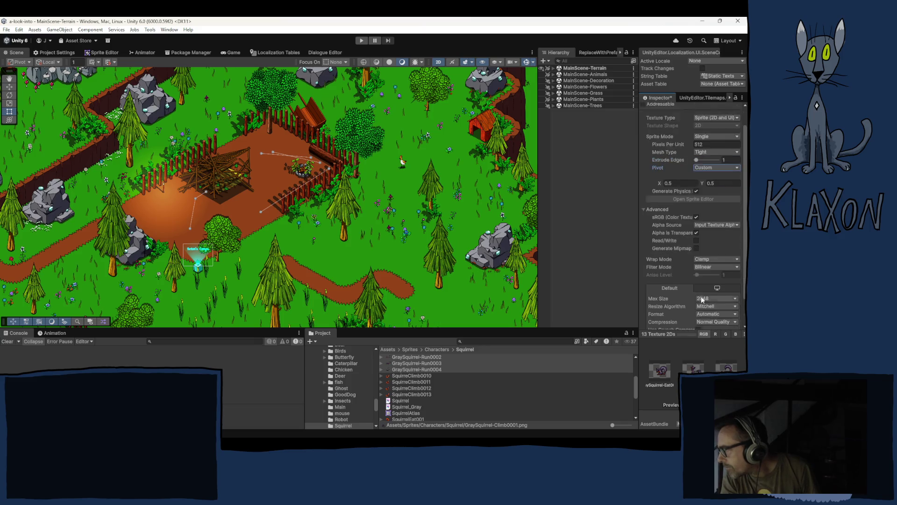
pyautogui.click(708, 269)
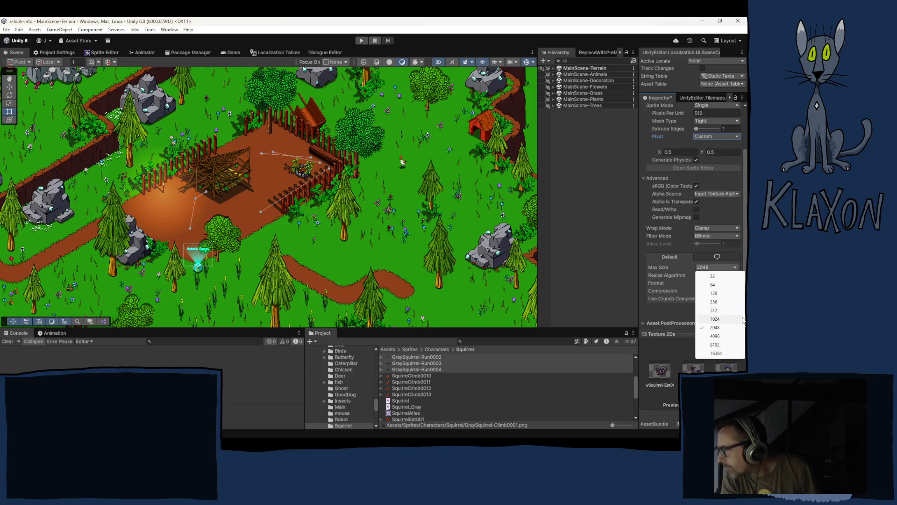
pyautogui.click(714, 302)
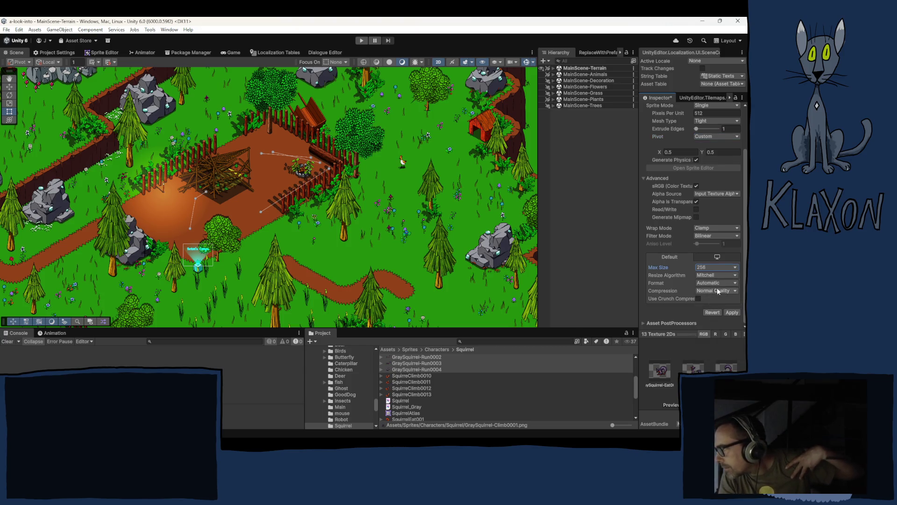
pyautogui.click(717, 289)
pyautogui.click(706, 325)
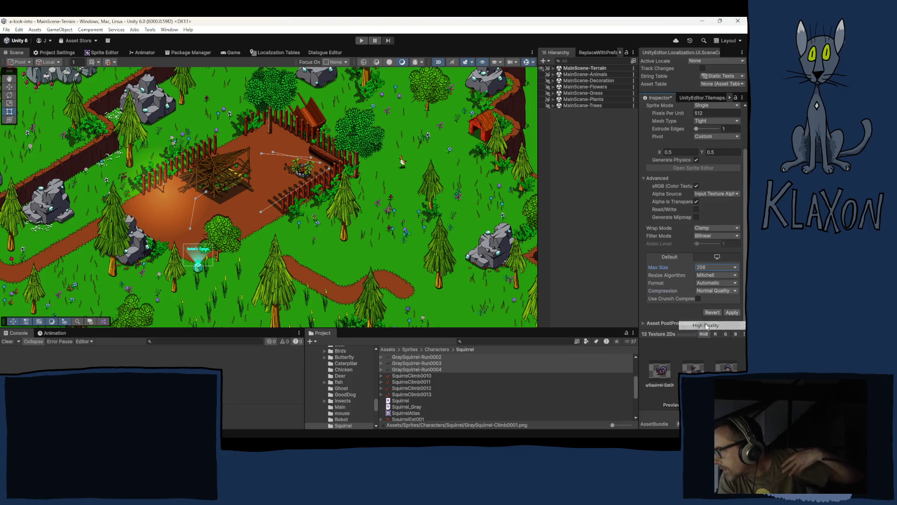
pyautogui.click(710, 290)
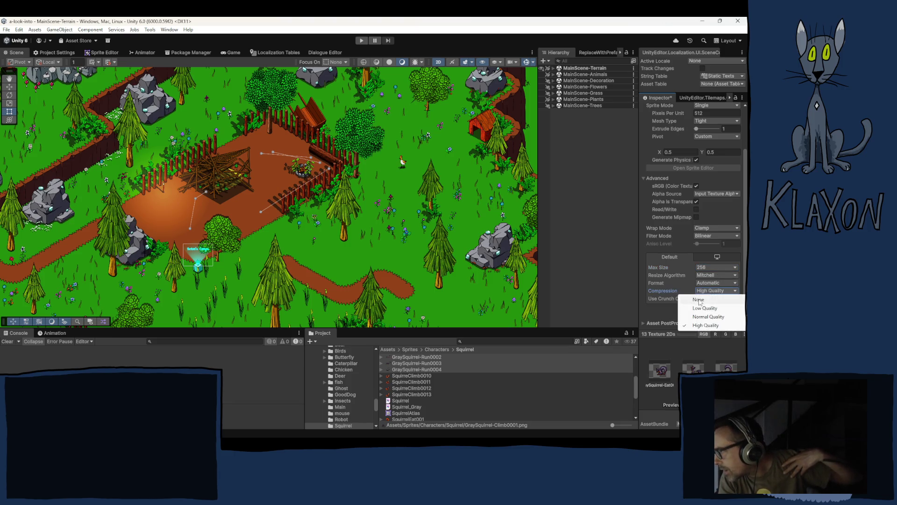
pyautogui.click(707, 299)
pyautogui.click(731, 313)
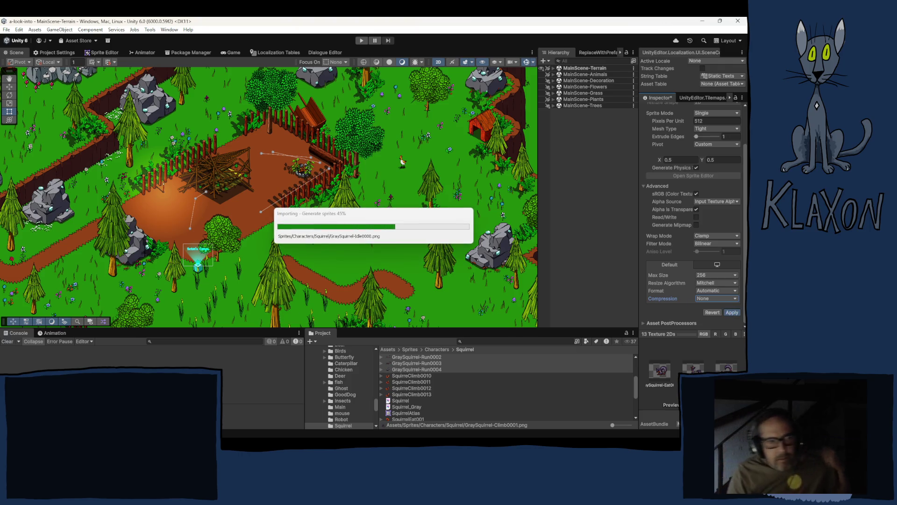
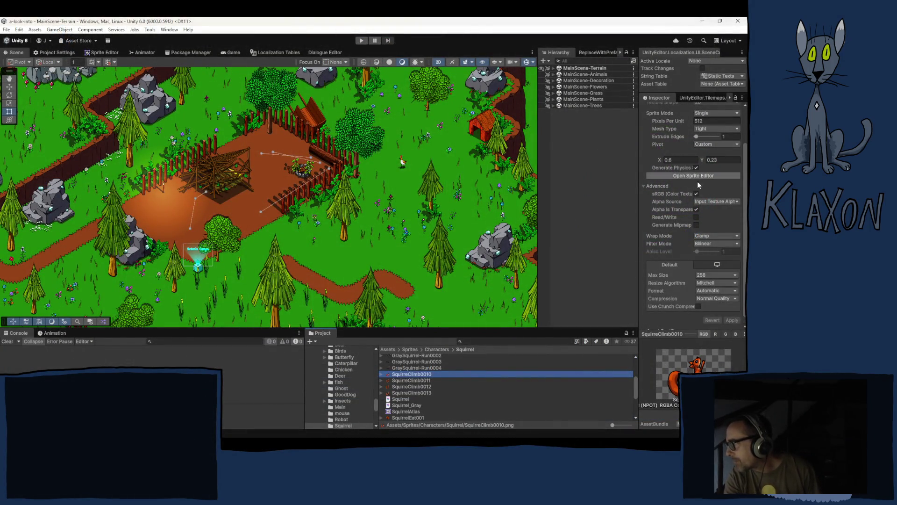
# Give the four GraySquirrel-Climb frames a custom pivot of X 0.6, Y 0.23 and apply it.
pyautogui.scroll(3, 456, 369)
pyautogui.click(444, 357)
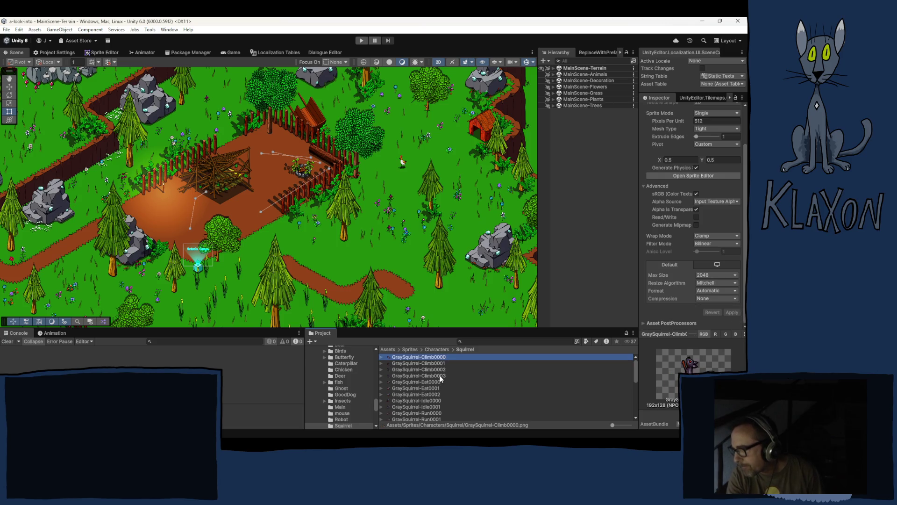
pyautogui.keyDown('shift'); pyautogui.click(456, 375); pyautogui.keyUp('shift')
pyautogui.click(682, 160)
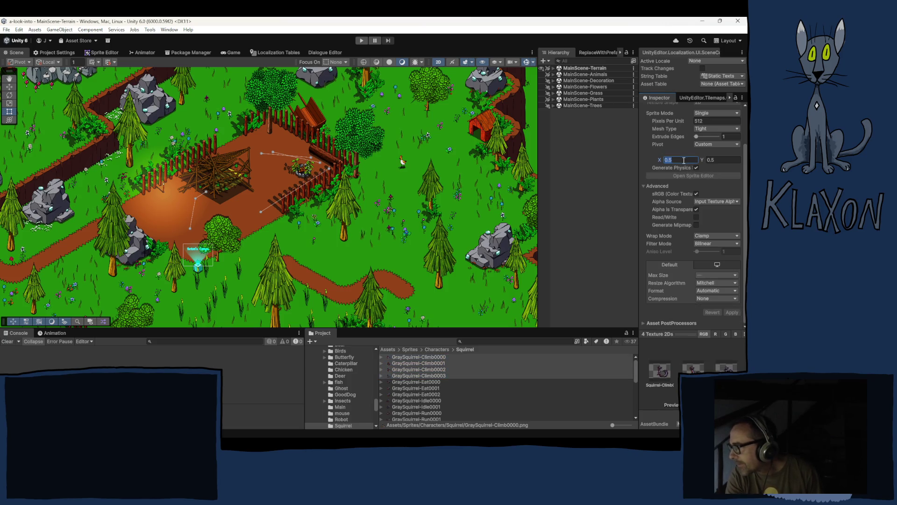
pyautogui.press('BackSpace')
pyautogui.write('0.6')
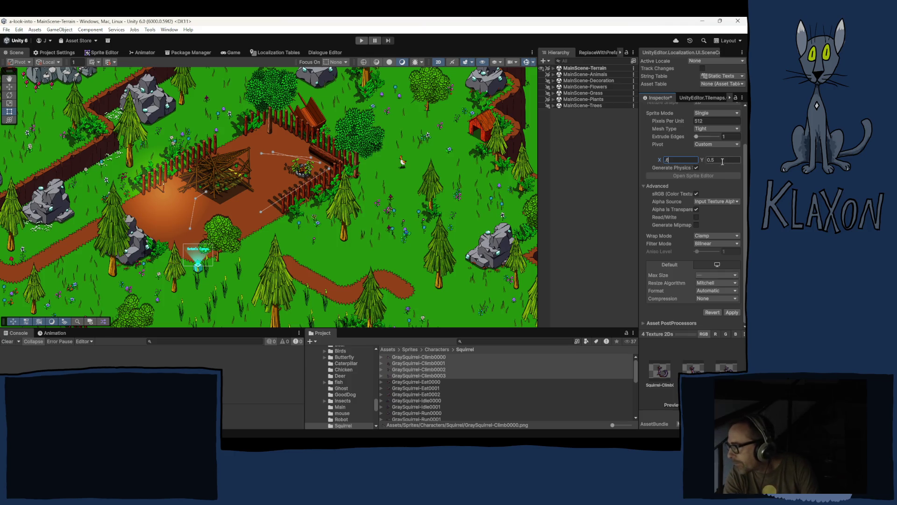
pyautogui.click(722, 159)
pyautogui.write('0.23')
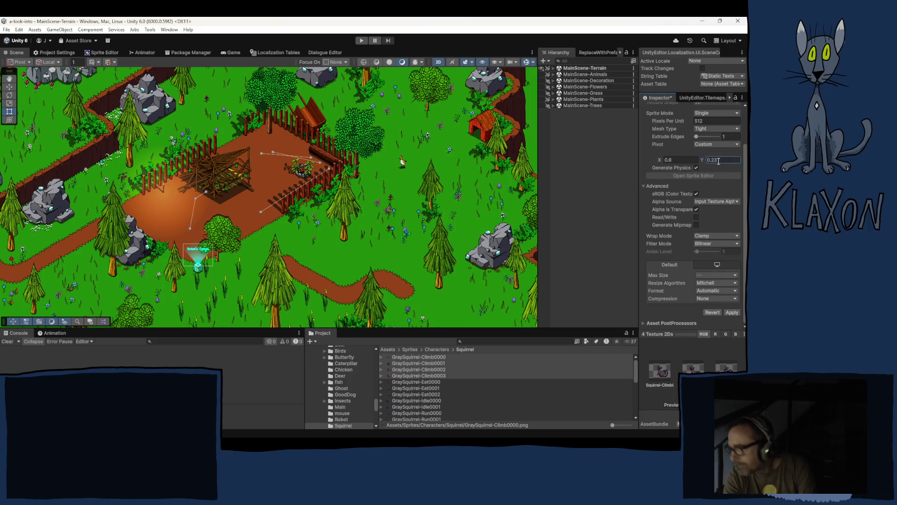
pyautogui.click(731, 312)
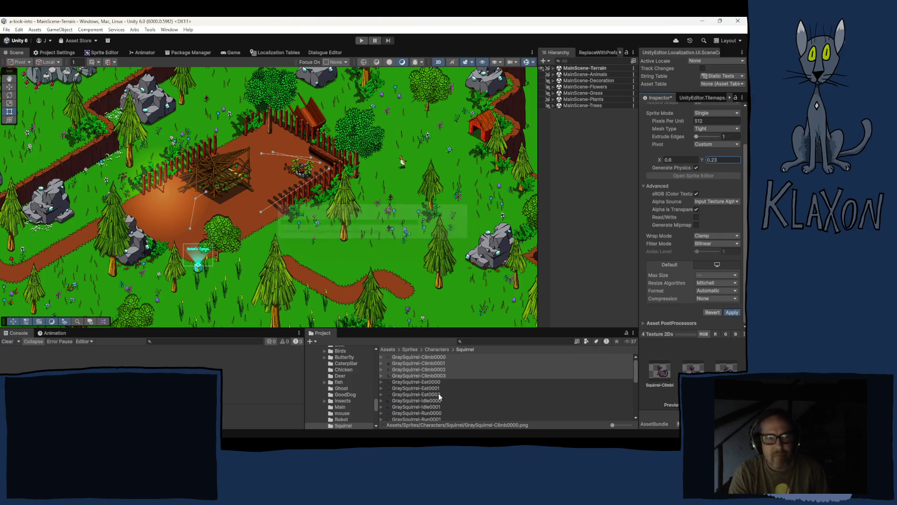
# Select the three SquirrelEat sprites to compare their pivot settings.
pyautogui.scroll(-5, 433, 395)
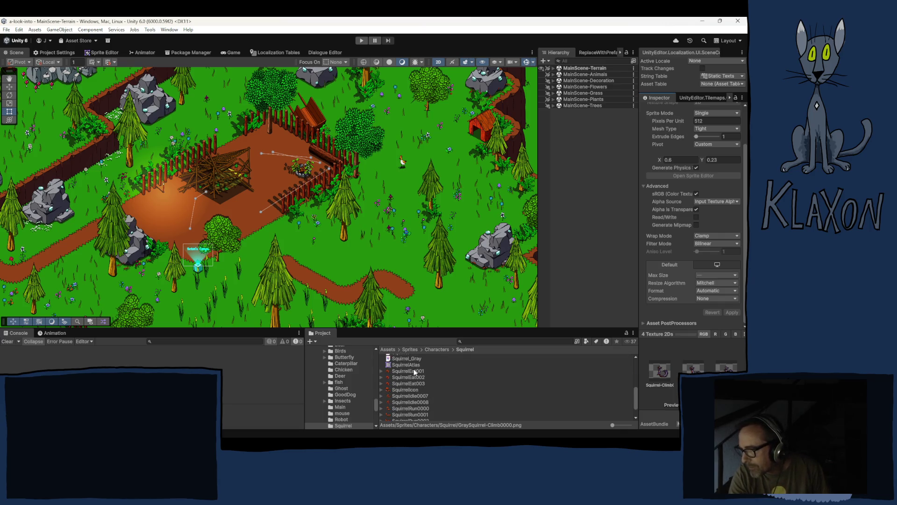
pyautogui.click(414, 370)
pyautogui.keyDown('shift'); pyautogui.click(414, 382); pyautogui.keyUp('shift')
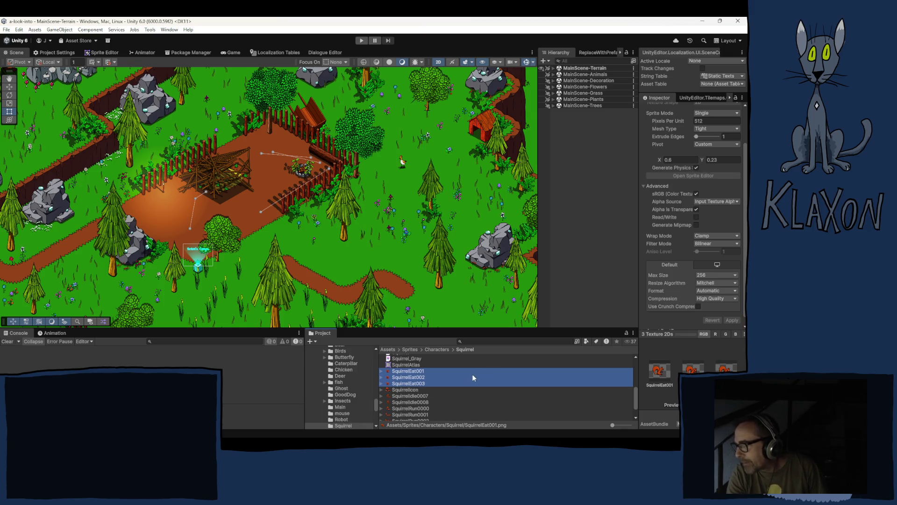
# Give the three GraySquirrel-Eat frames a pivot of X 0.6, Y 0.23 and apply it.
pyautogui.scroll(5, 472, 374)
pyautogui.click(458, 381)
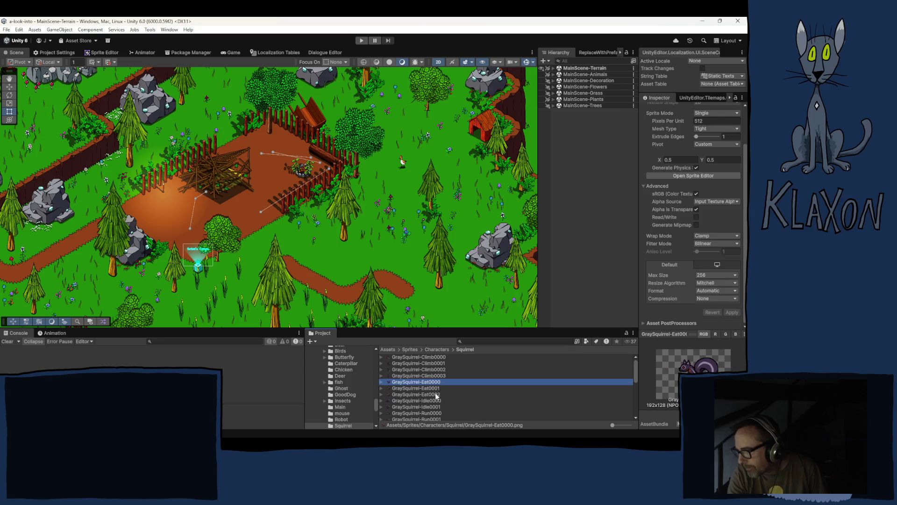
pyautogui.keyDown('shift'); pyautogui.click(472, 394); pyautogui.keyUp('shift')
pyautogui.click(670, 161)
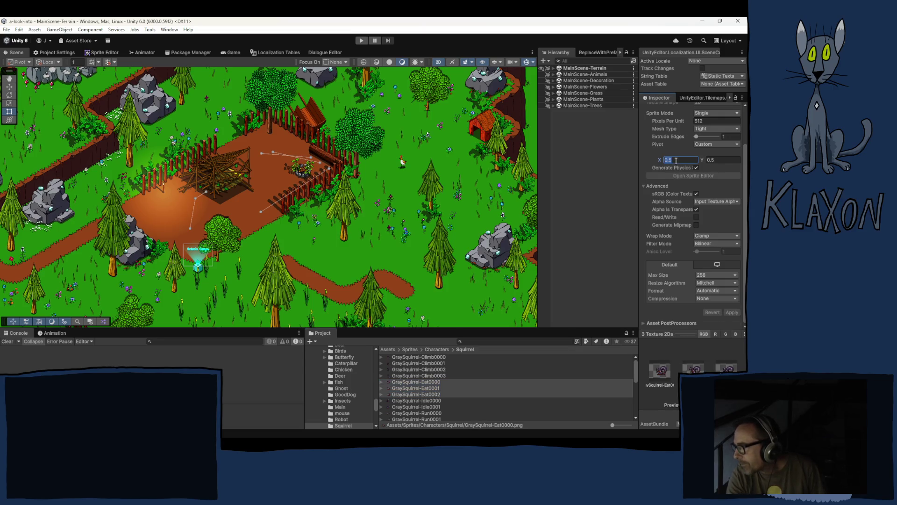
pyautogui.press('BackSpace')
pyautogui.write('0.6')
pyautogui.click(720, 161)
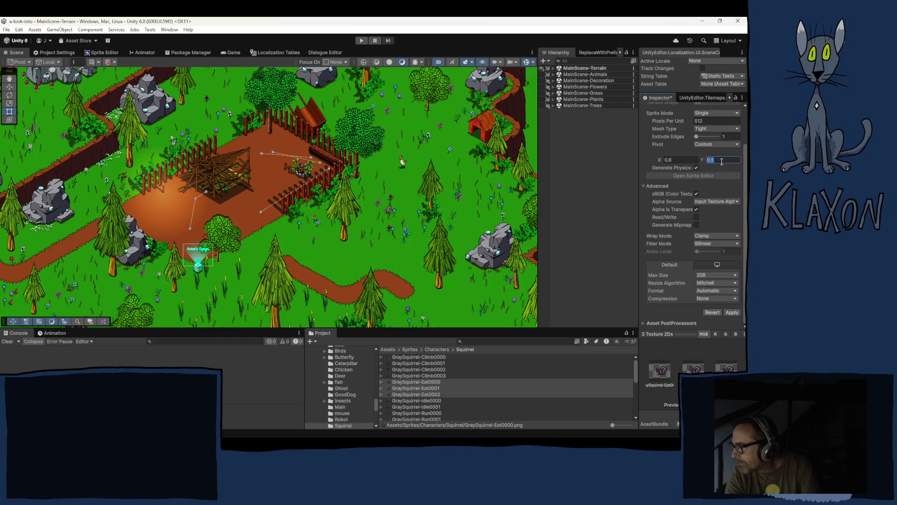
pyautogui.write('.23')
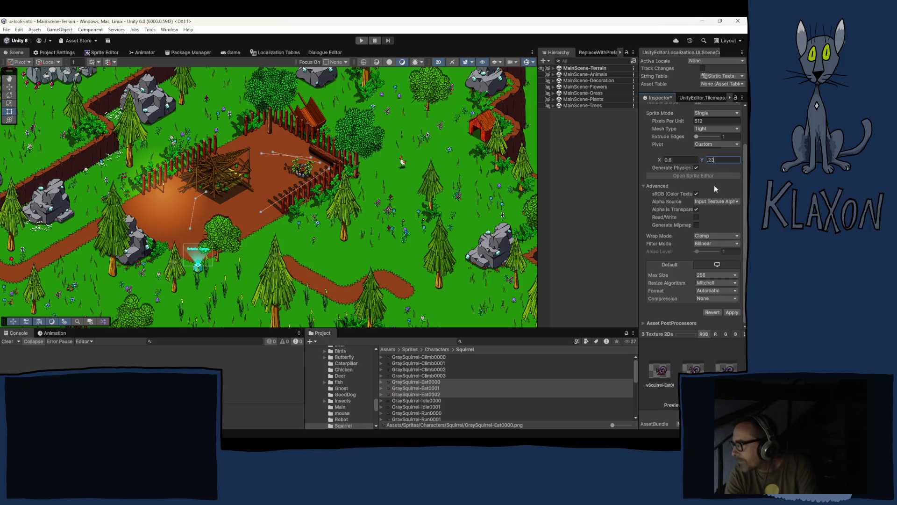
pyautogui.click(732, 313)
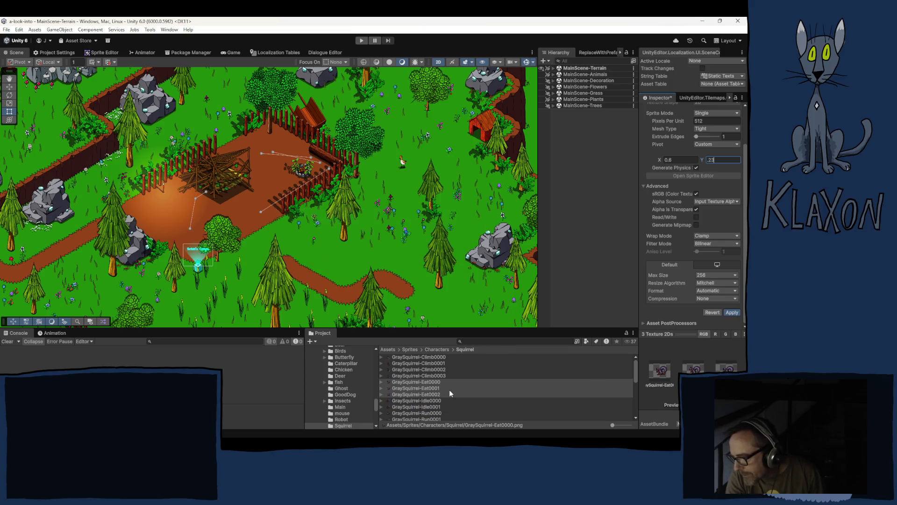
# Check the pivot settings of the SquirrelIdle0007 and SquirrelRun0002 sprites.
pyautogui.scroll(-5, 449, 388)
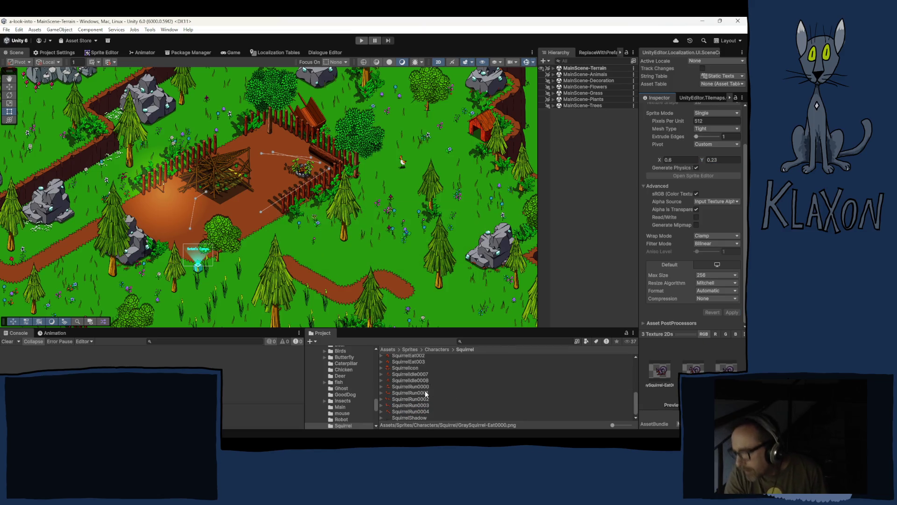
pyautogui.click(415, 374)
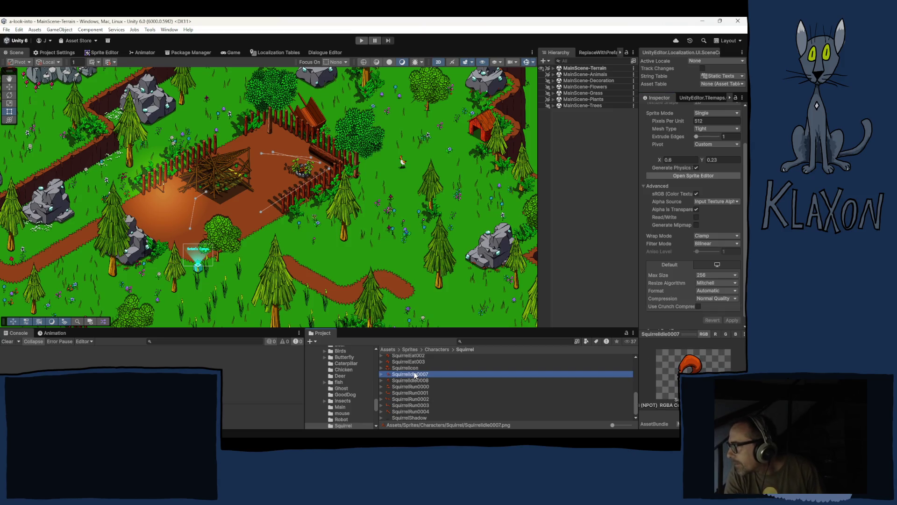
pyautogui.click(416, 399)
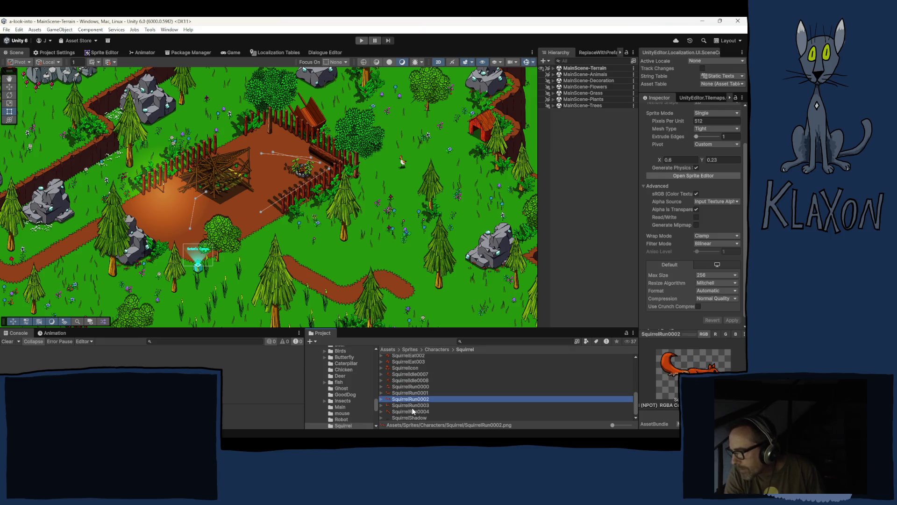
# Give GraySquirrel-Idle0000 through Run0004 the custom pivot X 0.6, Y 0.23 and apply it.
pyautogui.scroll(5, 412, 409)
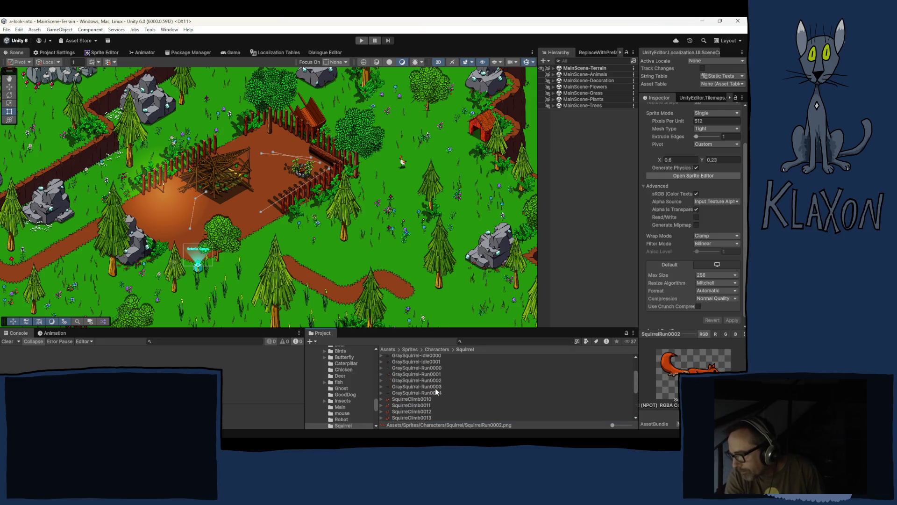
pyautogui.scroll(2, 436, 389)
pyautogui.click(427, 379)
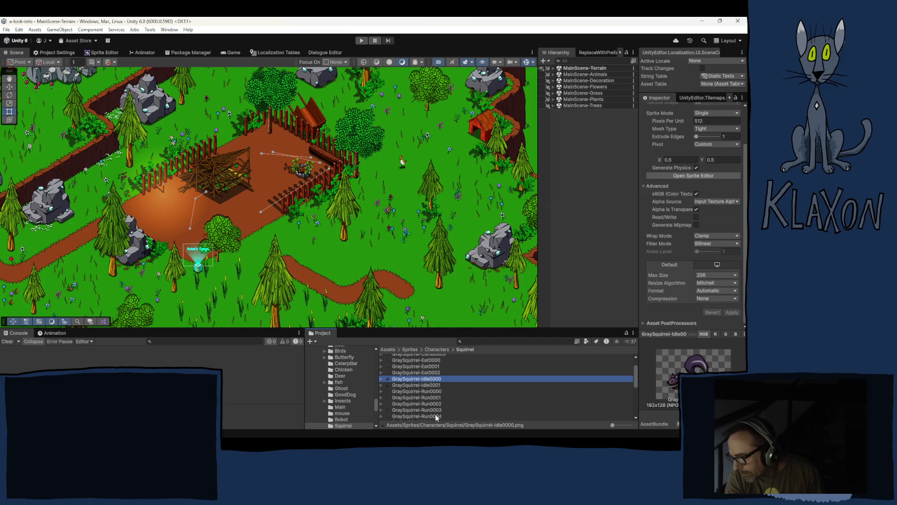
pyautogui.scroll(-2, 431, 411)
pyautogui.keyDown('shift'); pyautogui.click(430, 392); pyautogui.keyUp('shift')
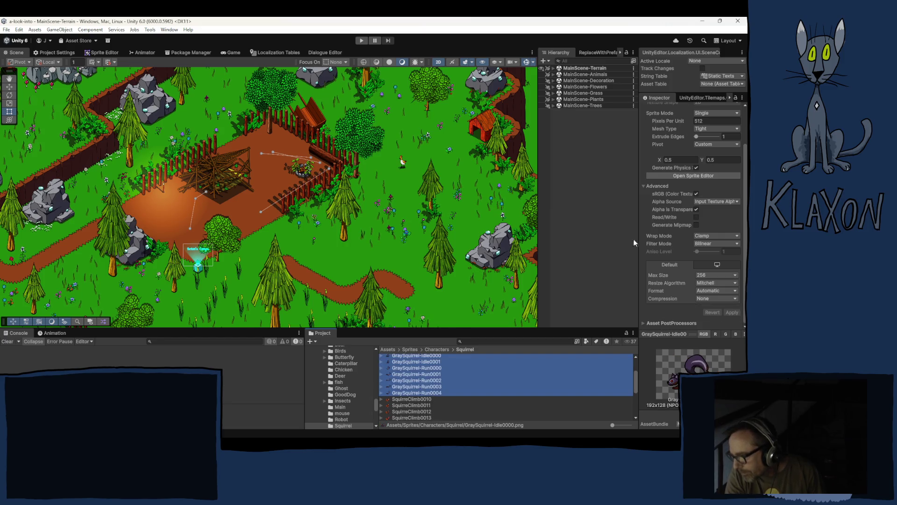
pyautogui.click(678, 159)
pyautogui.write('.6')
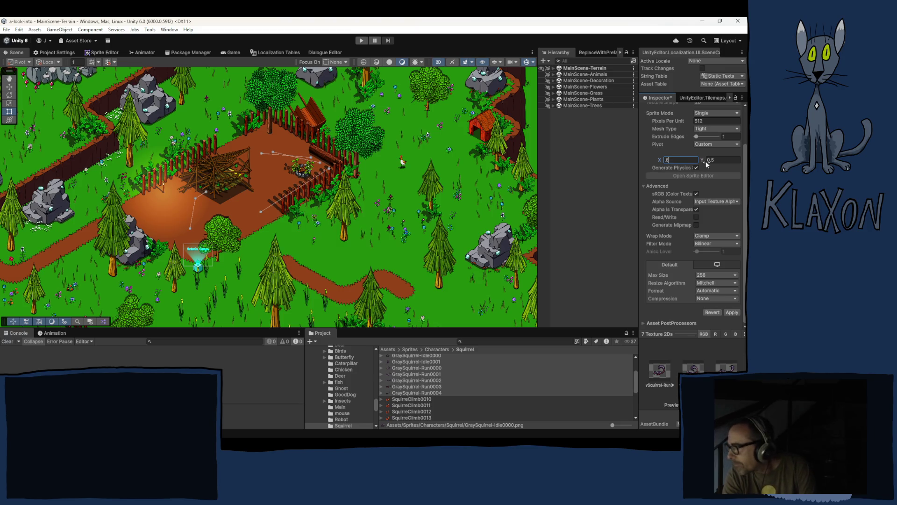
pyautogui.click(708, 161)
pyautogui.write('.33')
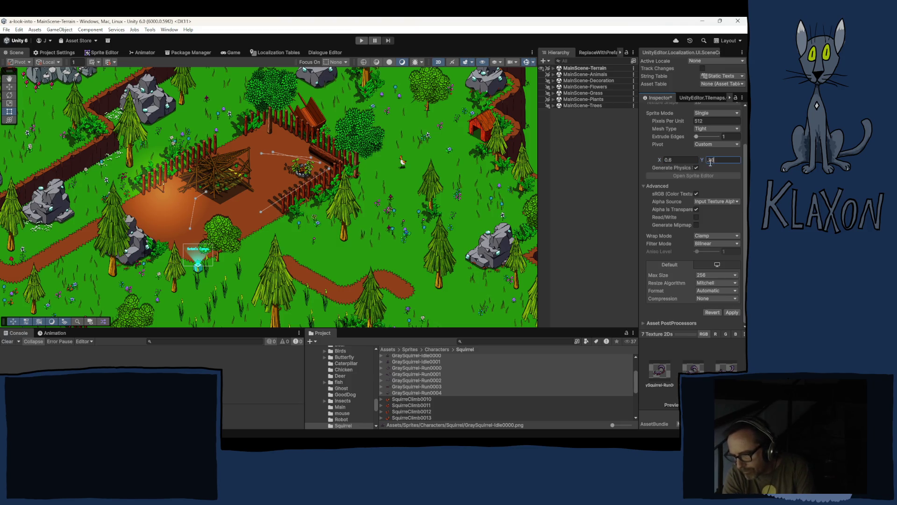
pyautogui.press('Return')
pyautogui.click(728, 312)
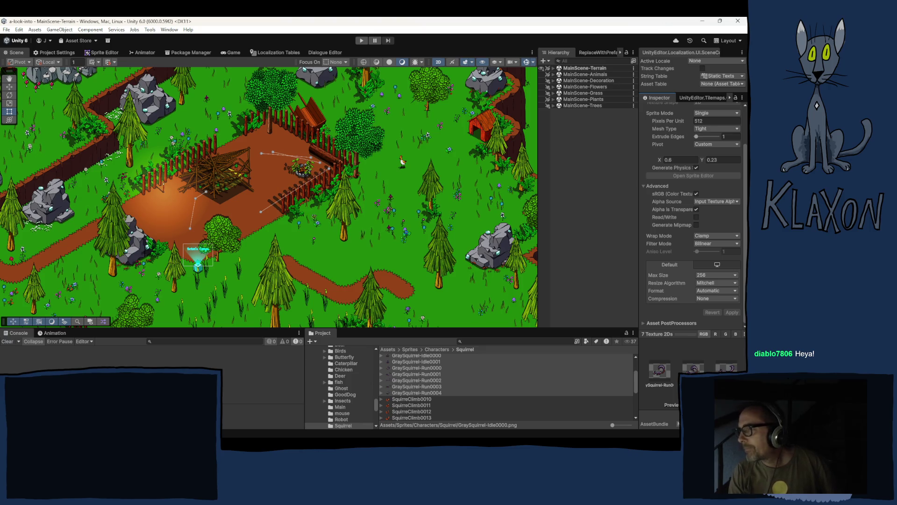
pyautogui.click(623, 139)
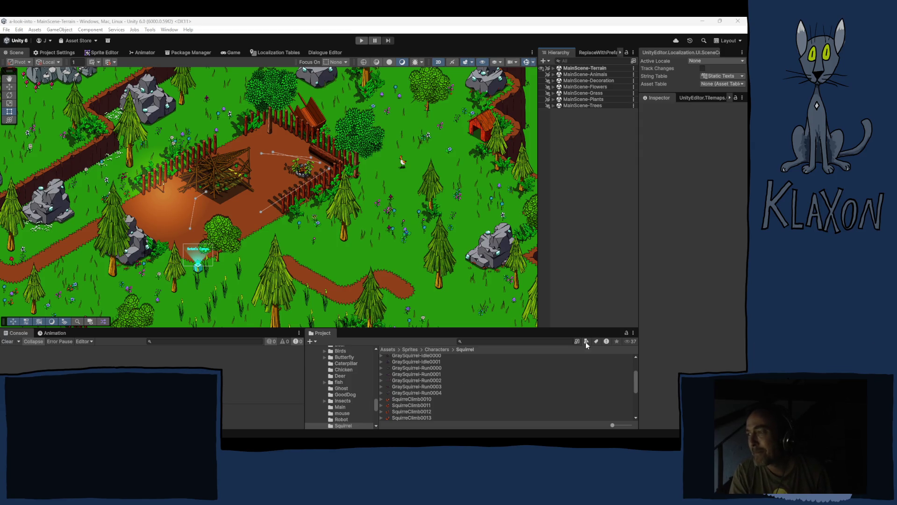
# Select SquirrelIcon in the Squirrel folder to show its 512-pixels-per-unit sprite settings.
pyautogui.scroll(-3, 246, 220)
pyautogui.scroll(-4, 246, 224)
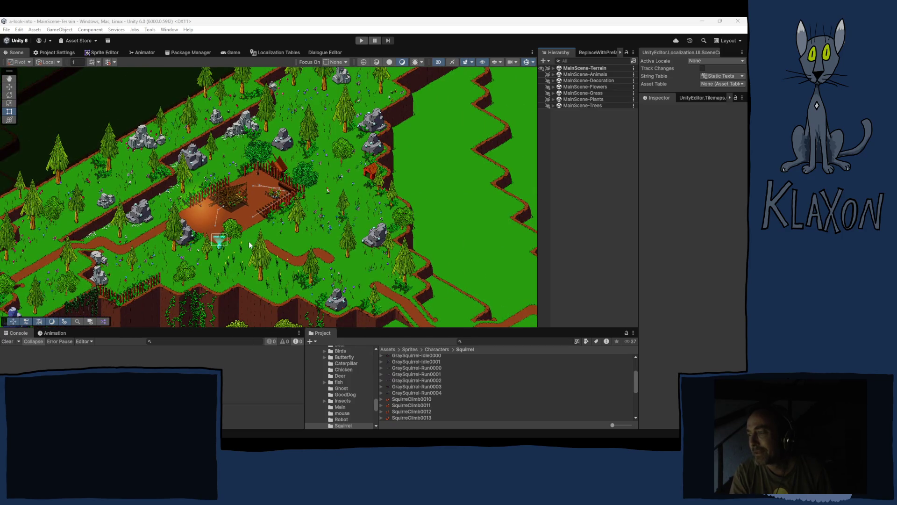
pyautogui.scroll(4, 249, 242)
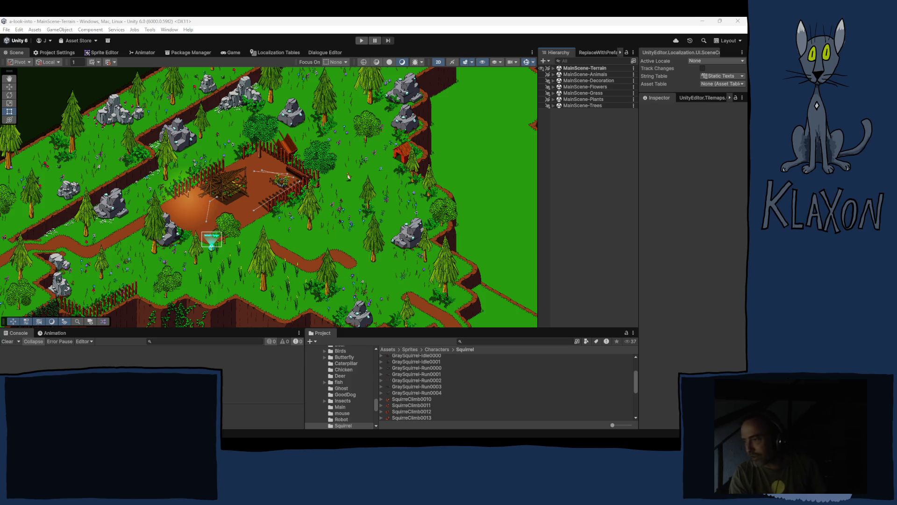
pyautogui.scroll(-5, 488, 393)
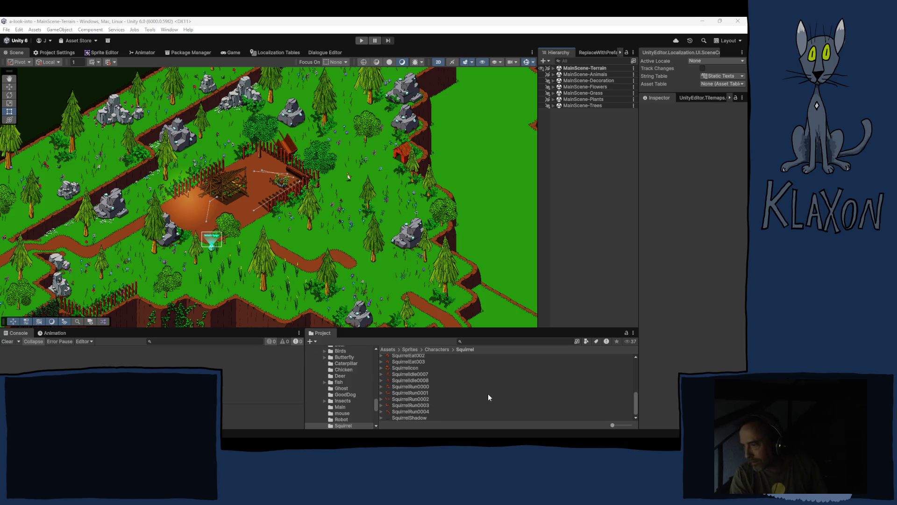
pyautogui.click(410, 368)
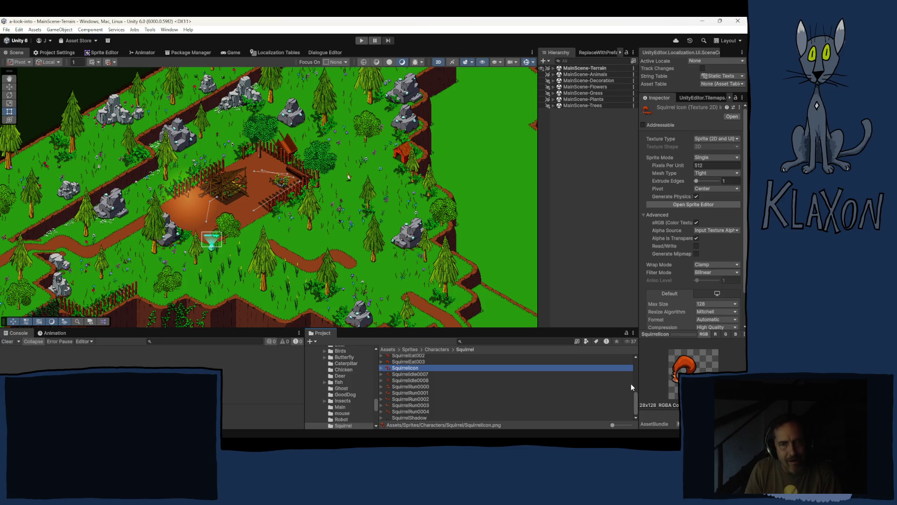
# Inspect the SquirrelIcon texture in the Squirrel sprites folder.
pyautogui.moveTo(416, 437)
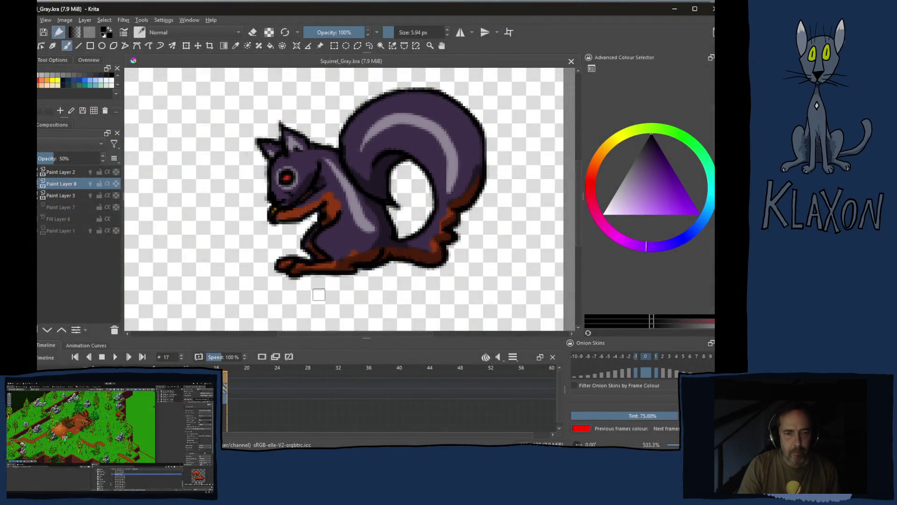
# Close Squirrel_Gray.kra in Krita and switch back to Unity.
pyautogui.scroll(-2, 322, 290)
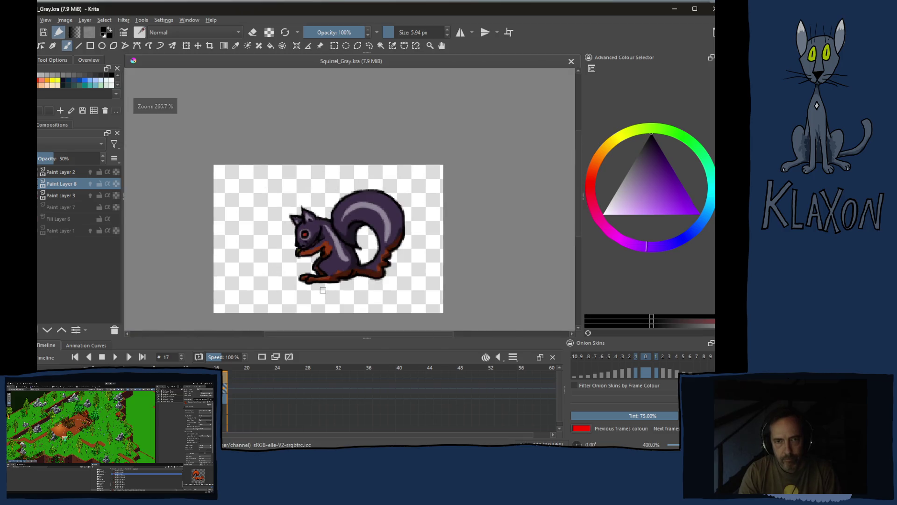
pyautogui.scroll(2, 322, 290)
pyautogui.scroll(-1, 322, 290)
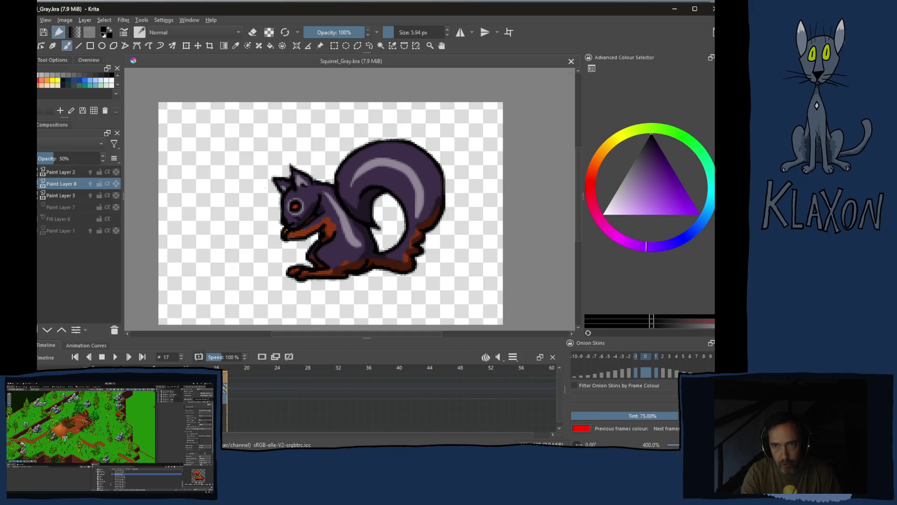
pyautogui.click(571, 62)
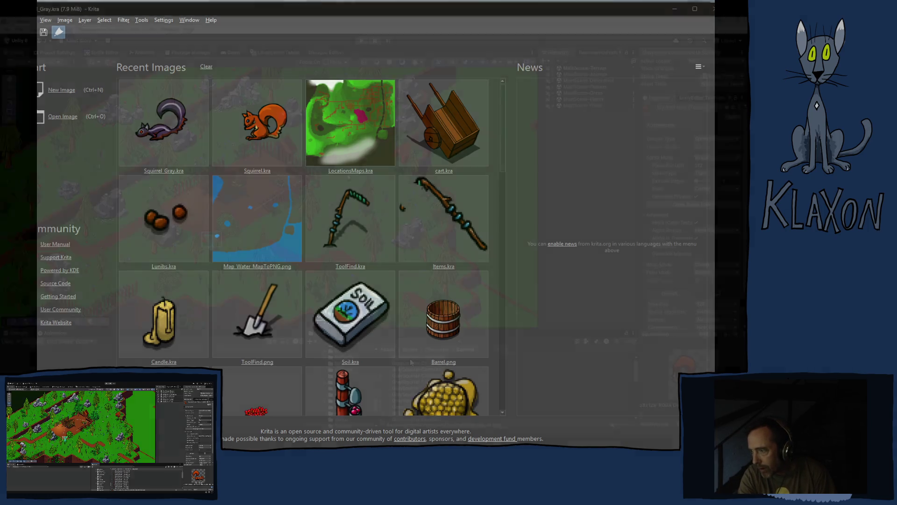
pyautogui.hotkey('alt', 'Tab')
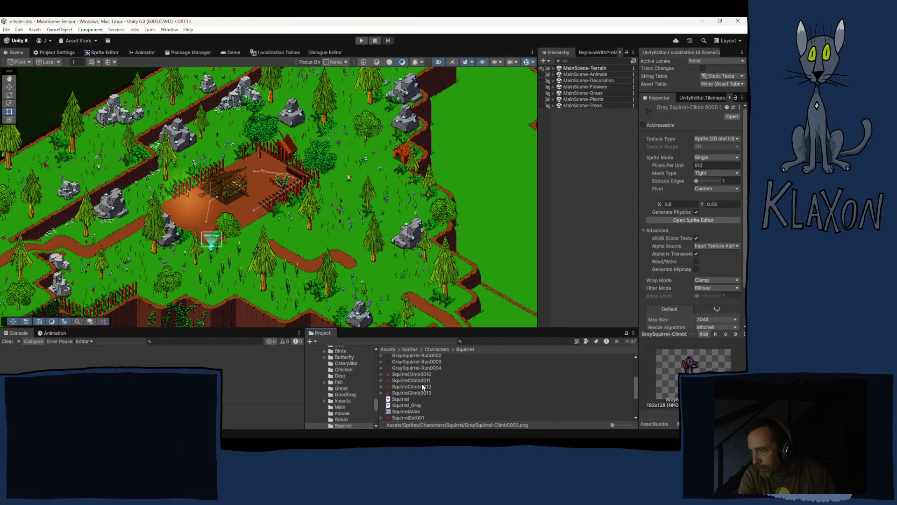
# Select the GraySquirrel sprite frames and open them in Krita.
pyautogui.scroll(2, 415, 374)
pyautogui.keyDown('shift'); pyautogui.click(410, 368); pyautogui.keyUp('shift')
pyautogui.hotkey('alt', 'Tab')
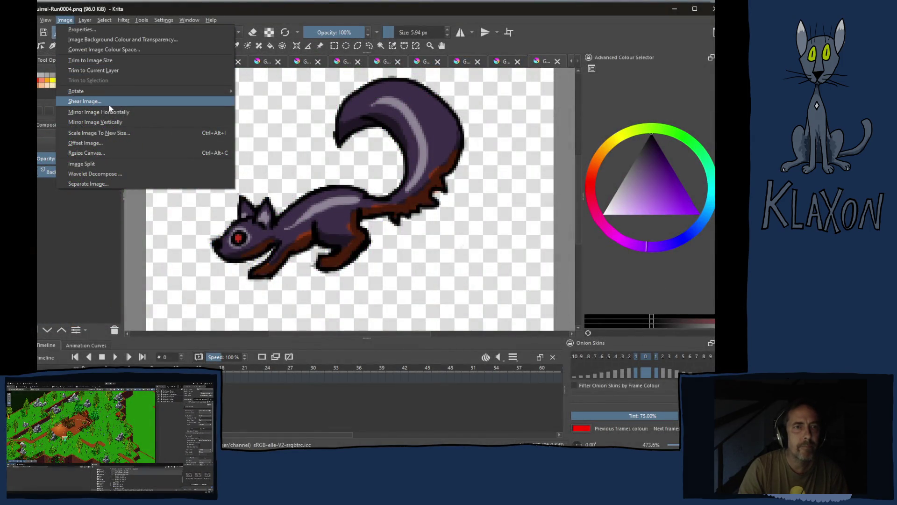
# Mirror the Run0004 frame horizontally and save it as PNG.
pyautogui.click(128, 111)
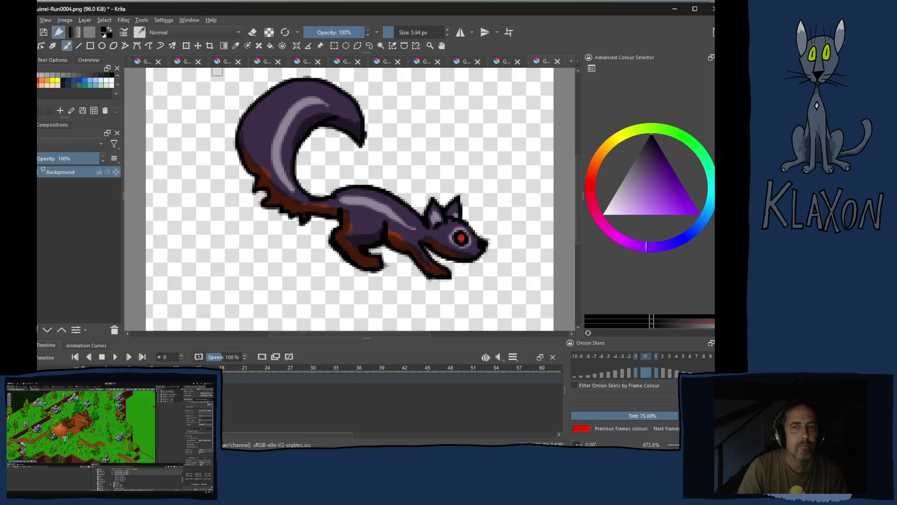
pyautogui.click(242, 95)
pyautogui.hotkey('ctrl', 's')
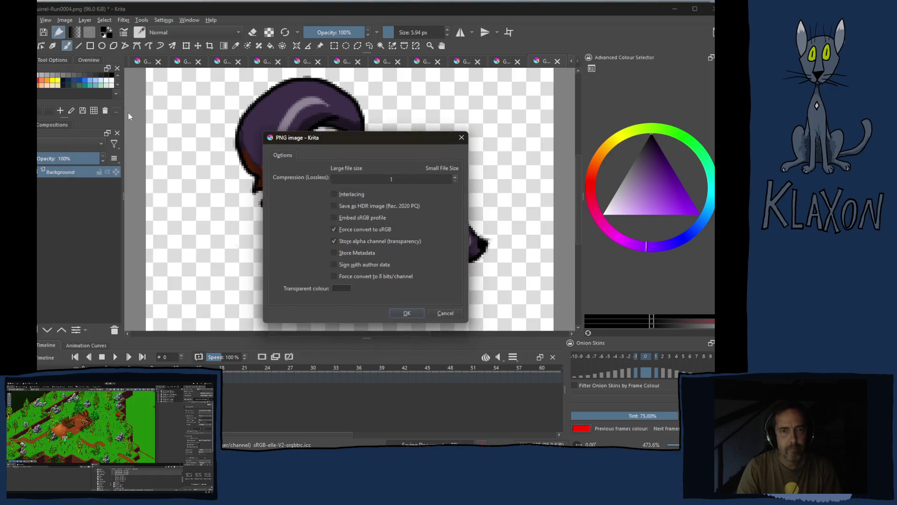
pyautogui.press('Return')
pyautogui.hotkey('ctrl', 'Tab')
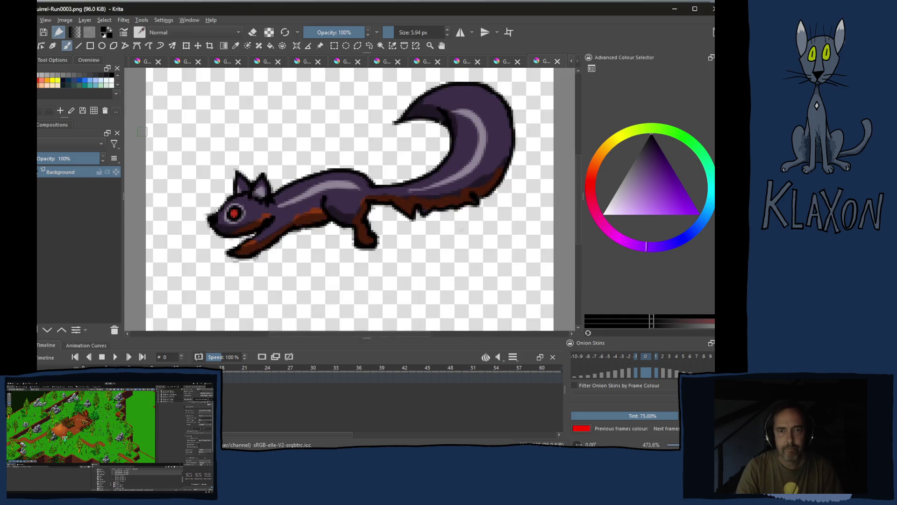
# Look through Krita's Image and Settings menus on the Run0003 frame.
pyautogui.click(65, 20)
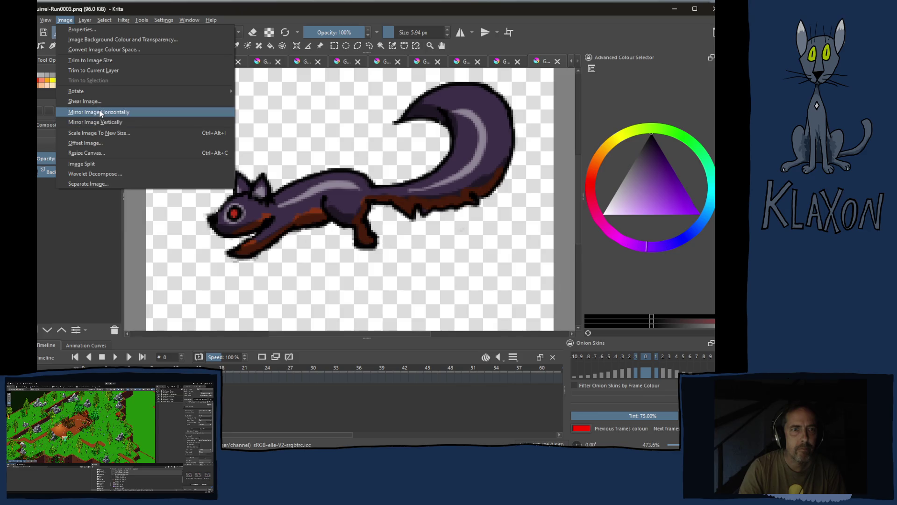
pyautogui.moveTo(87, 23)
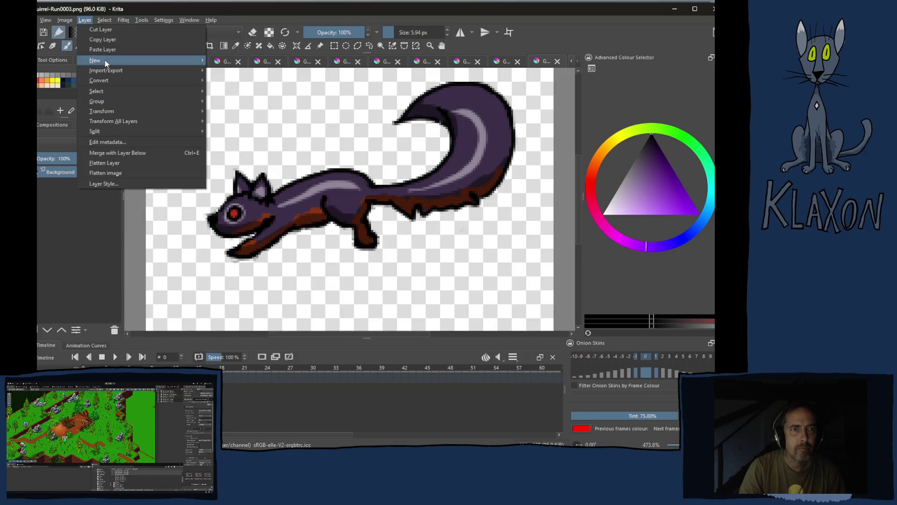
pyautogui.moveTo(112, 130)
pyautogui.moveTo(112, 115)
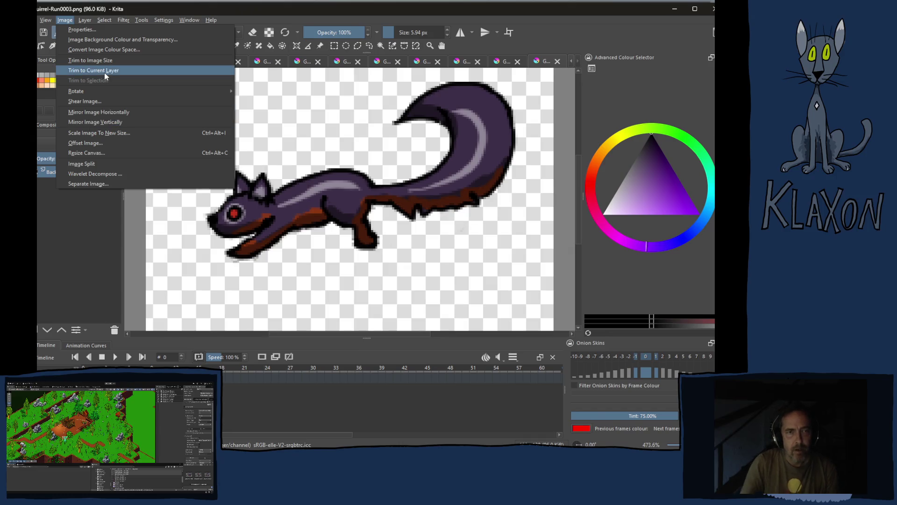
pyautogui.click(189, 20)
pyautogui.click(186, 20)
pyautogui.click(64, 20)
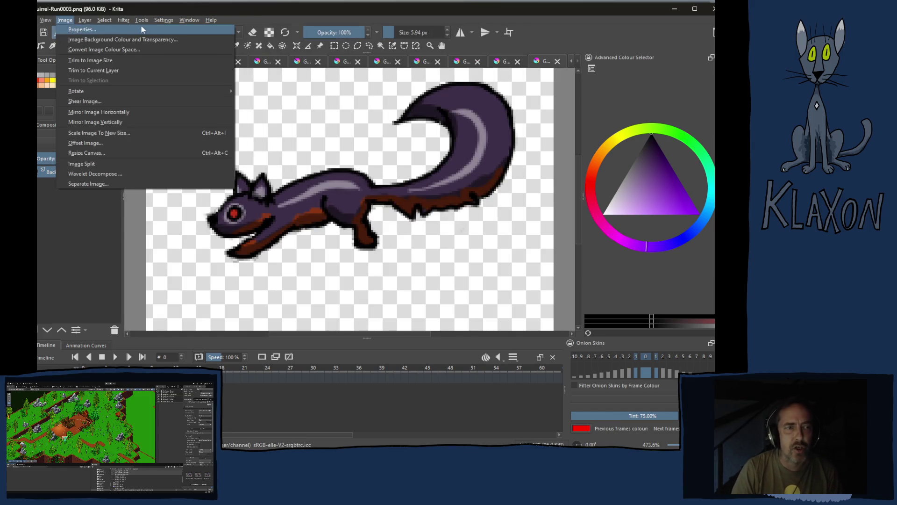
pyautogui.click(189, 19)
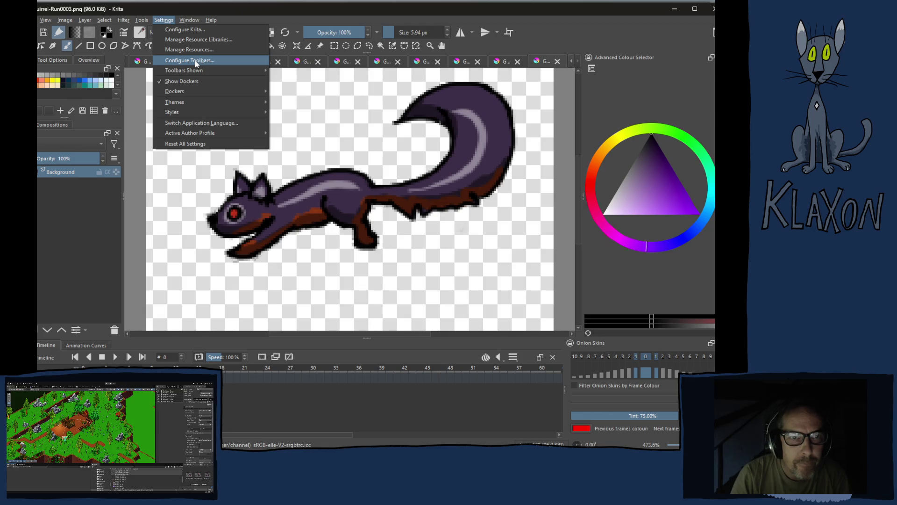
# In Krita's shortcut settings, search 'image' and assign Ctrl+Shift+H to Mirror Image Horizontally.
pyautogui.click(192, 28)
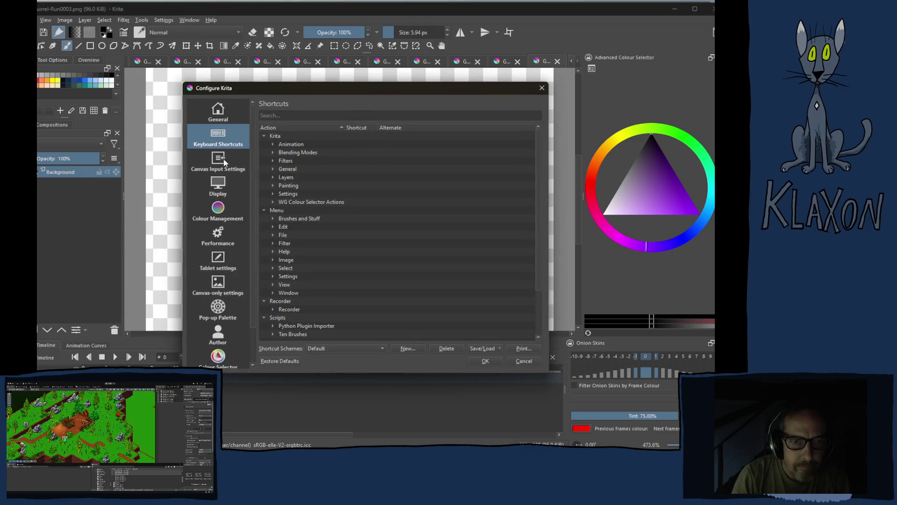
pyautogui.click(300, 114)
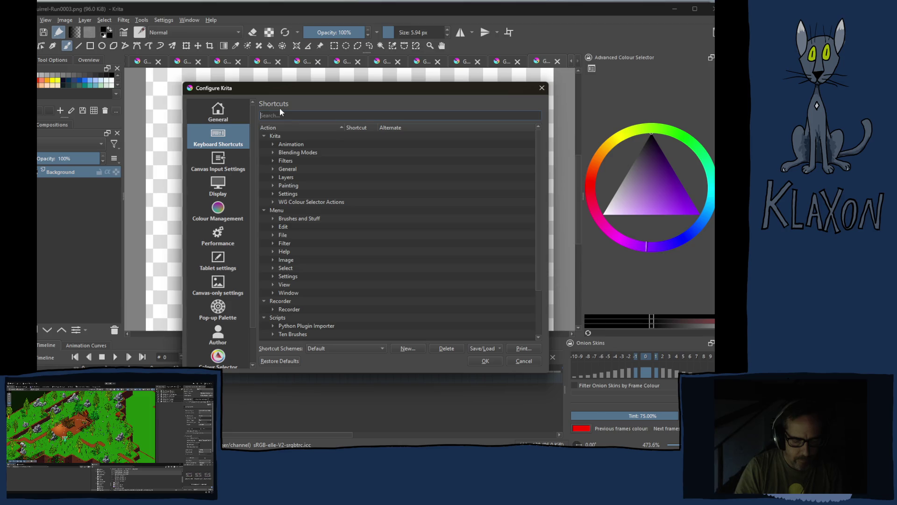
pyautogui.write('ima')
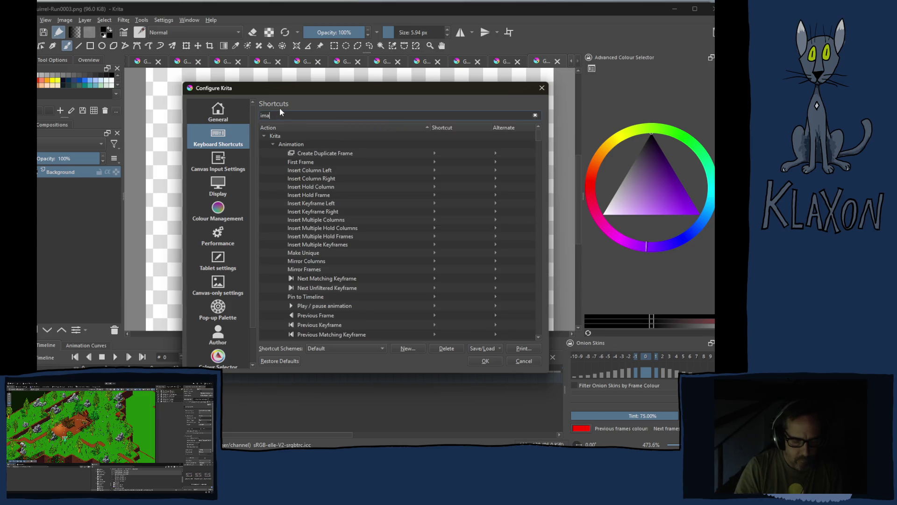
pyautogui.write('ge')
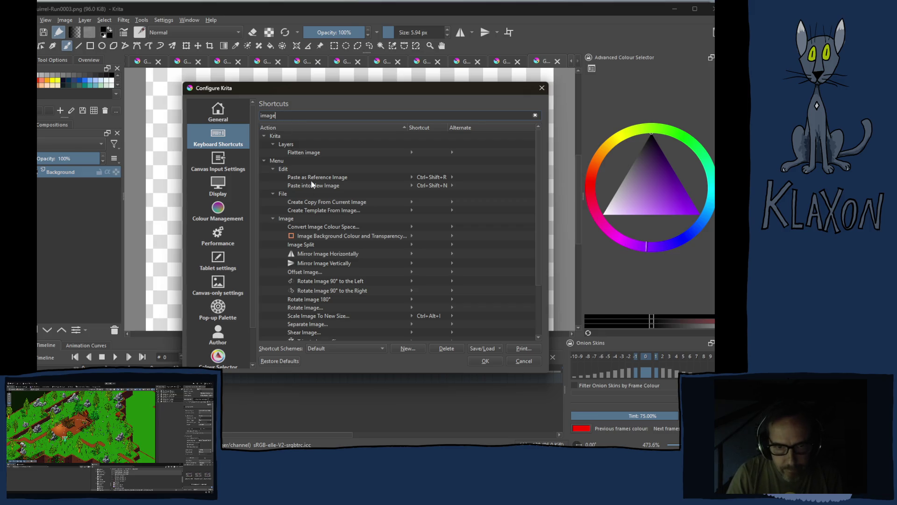
pyautogui.click(414, 252)
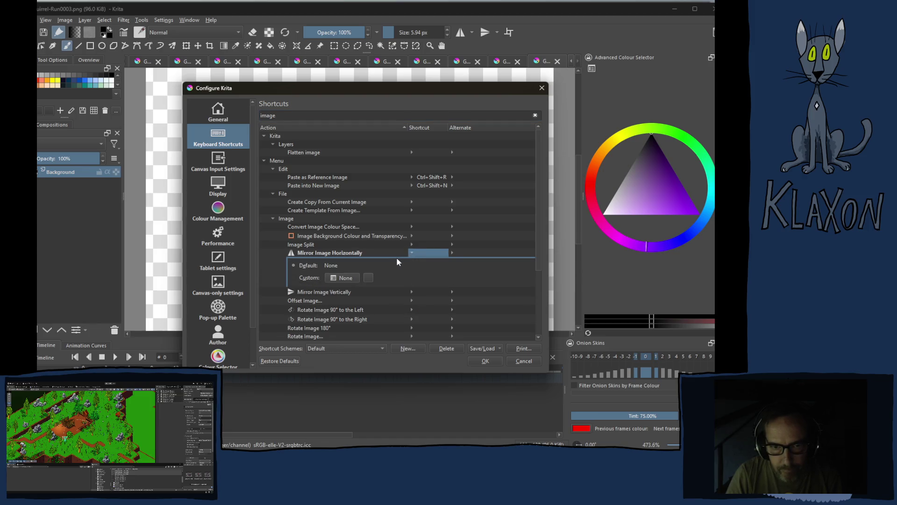
pyautogui.click(295, 278)
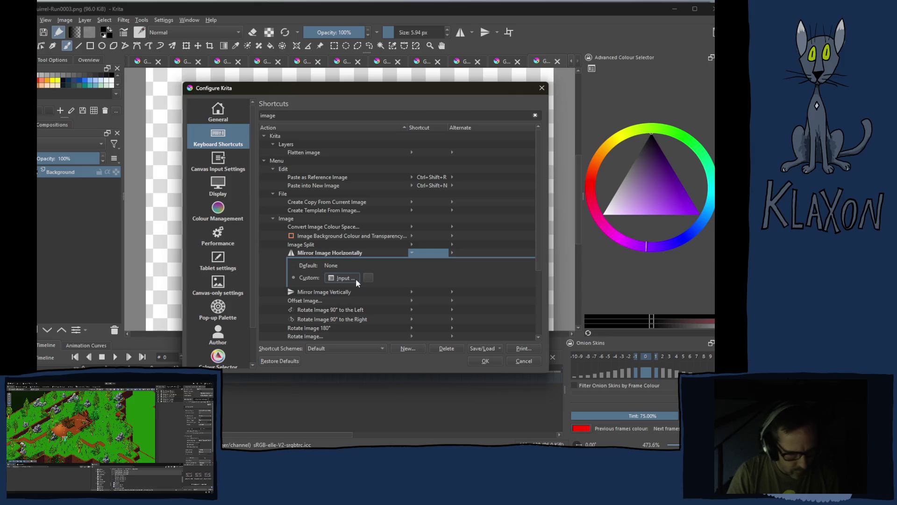
pyautogui.hotkey('ctrl', 'shift')
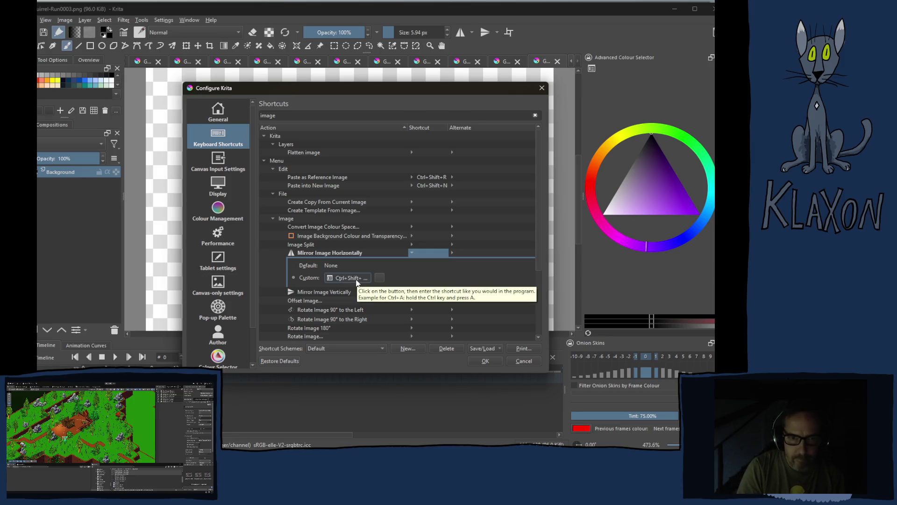
pyautogui.hotkey('ctrl', 'shift', 'h')
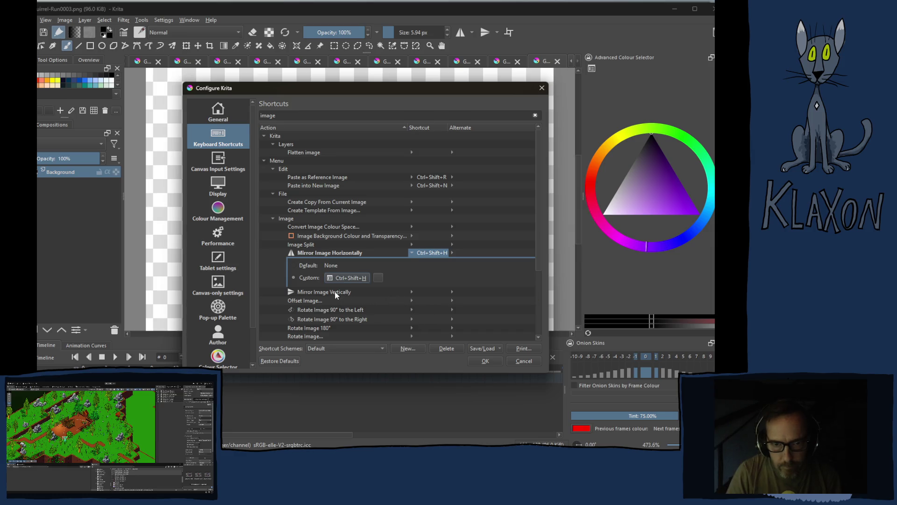
# Assign Ctrl+Shift+V to Mirror Image Vertically, recheck the horizontal shortcut, and save the settings.
pyautogui.click(391, 292)
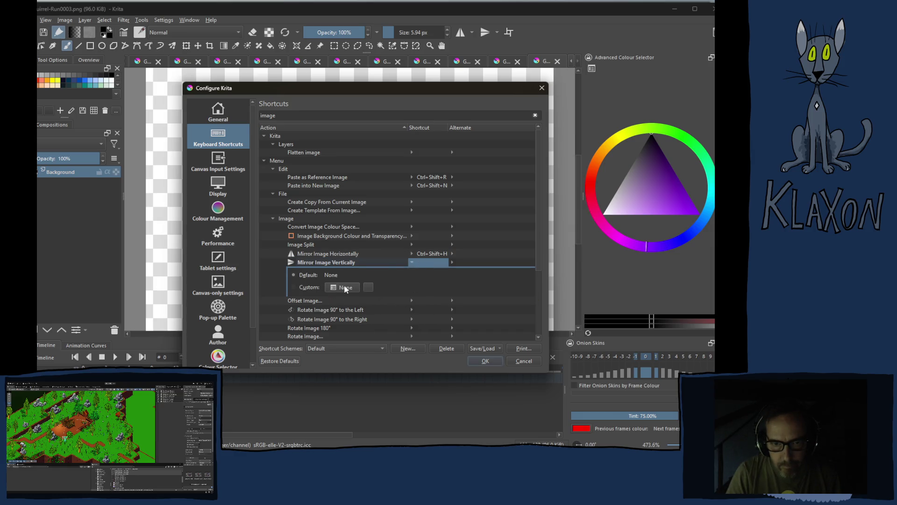
pyautogui.click(345, 288)
pyautogui.hotkey('ctrl', 'shift')
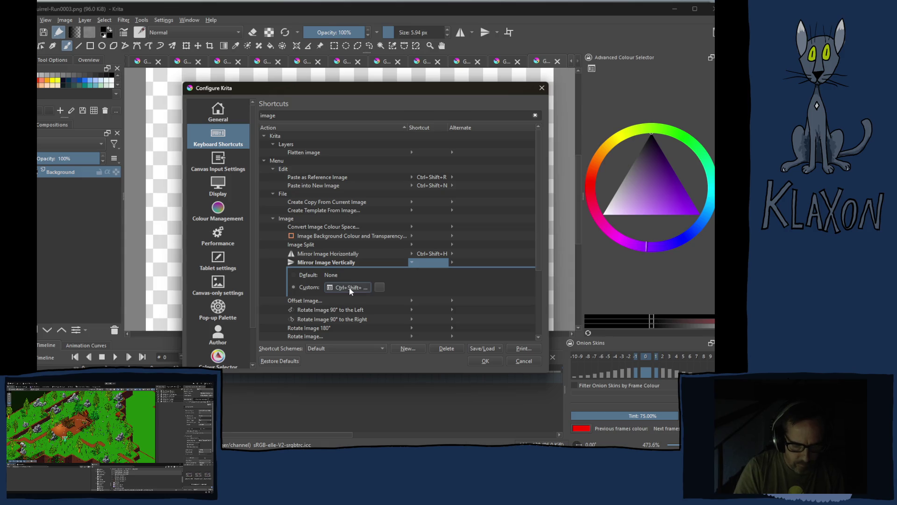
pyautogui.hotkey('ctrl', 'shift', 'v')
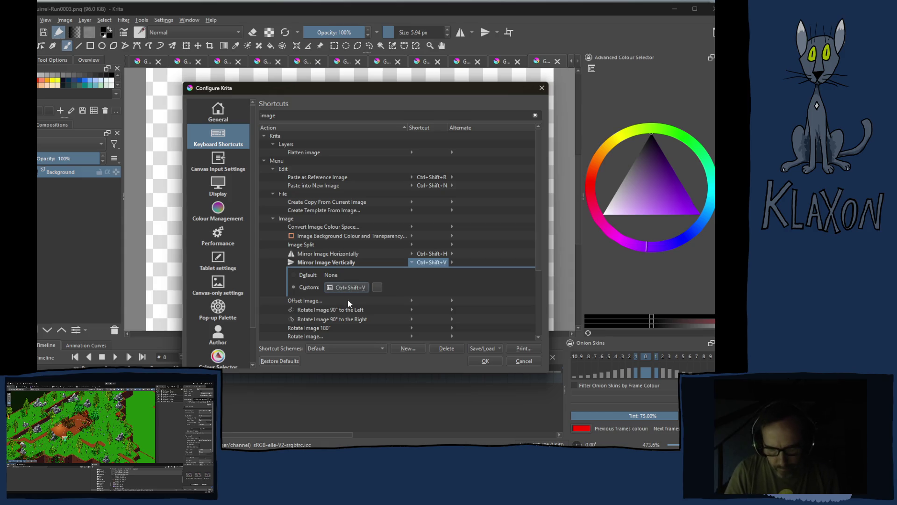
pyautogui.press('Return')
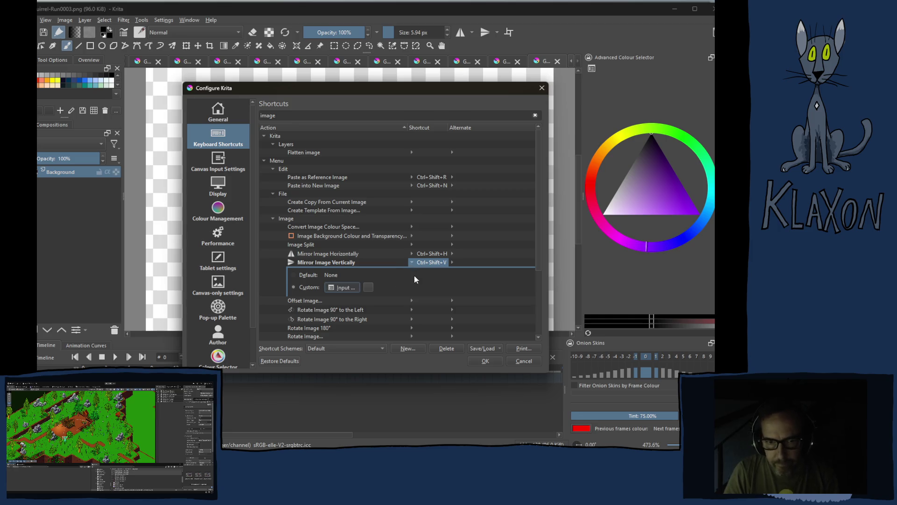
pyautogui.click(364, 253)
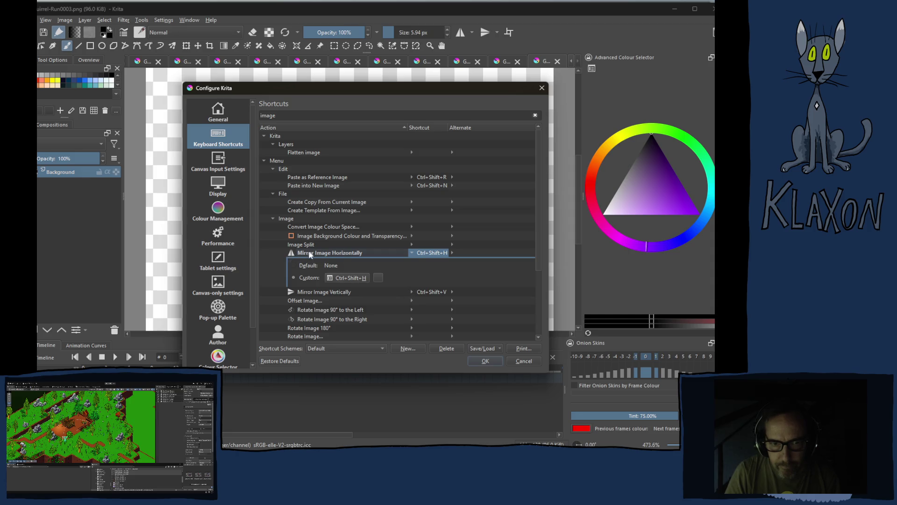
pyautogui.click(323, 253)
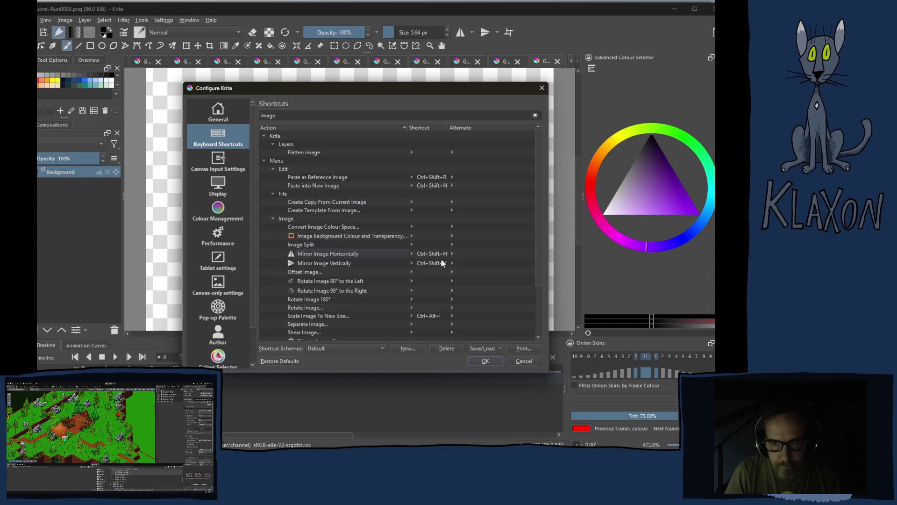
pyautogui.click(484, 361)
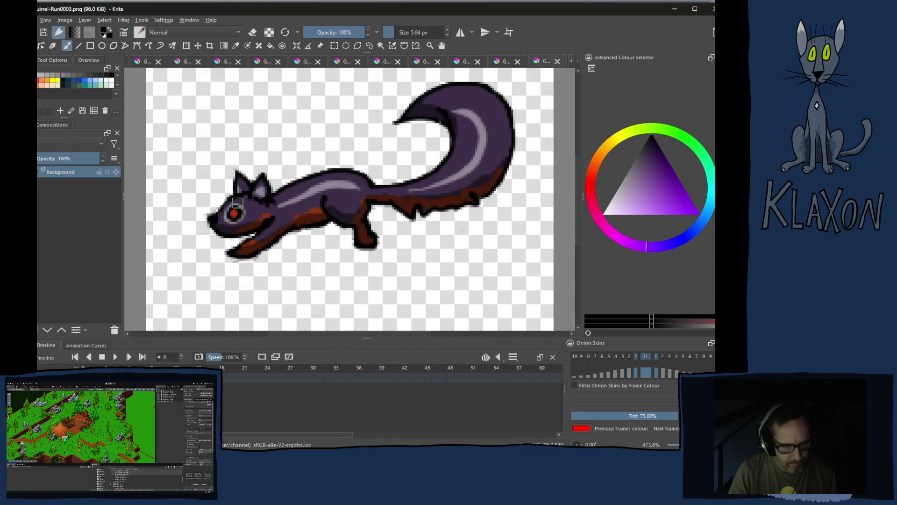
# Mirror the Run0003 and Run0002 frames horizontally and save each as PNG.
pyautogui.press('m')
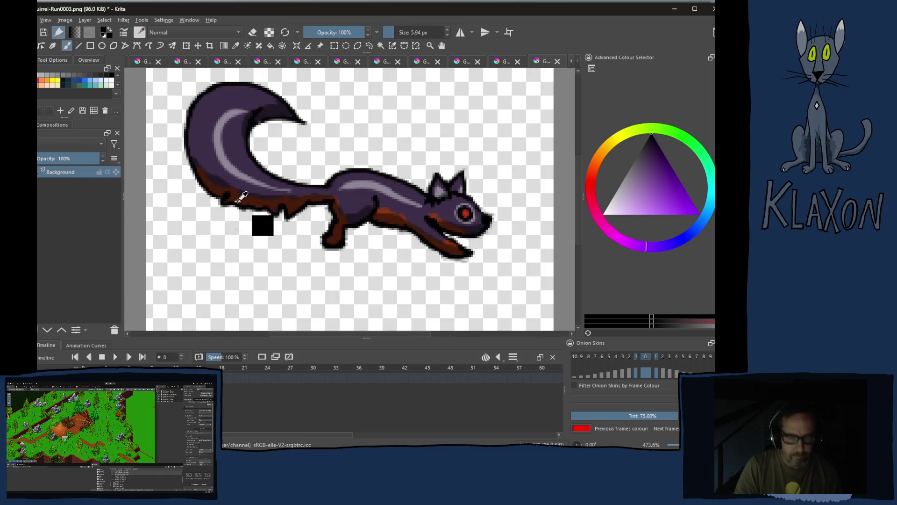
pyautogui.hotkey('ctrl', 's')
pyautogui.press('Return')
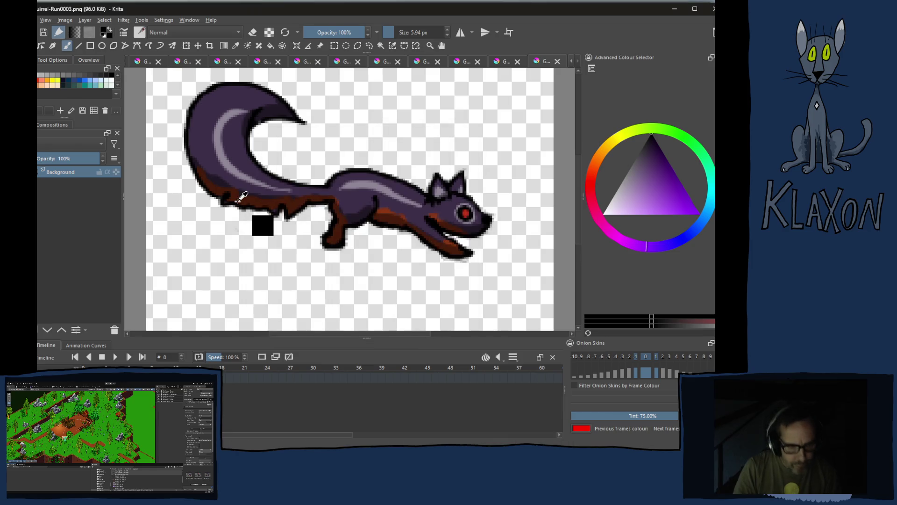
pyautogui.hotkey('ctrl', 'Tab')
pyautogui.press('m')
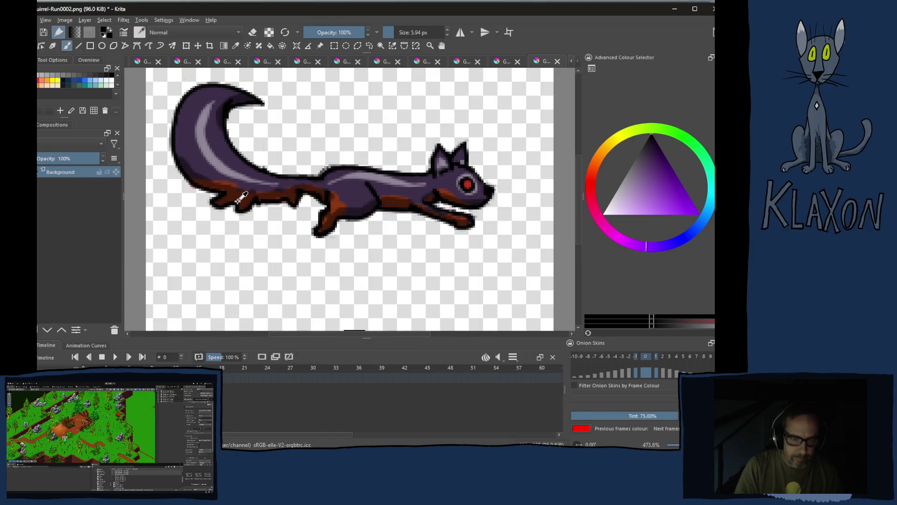
pyautogui.hotkey('ctrl', 's')
pyautogui.press('Return')
pyautogui.hotkey('ctrl', 'Tab')
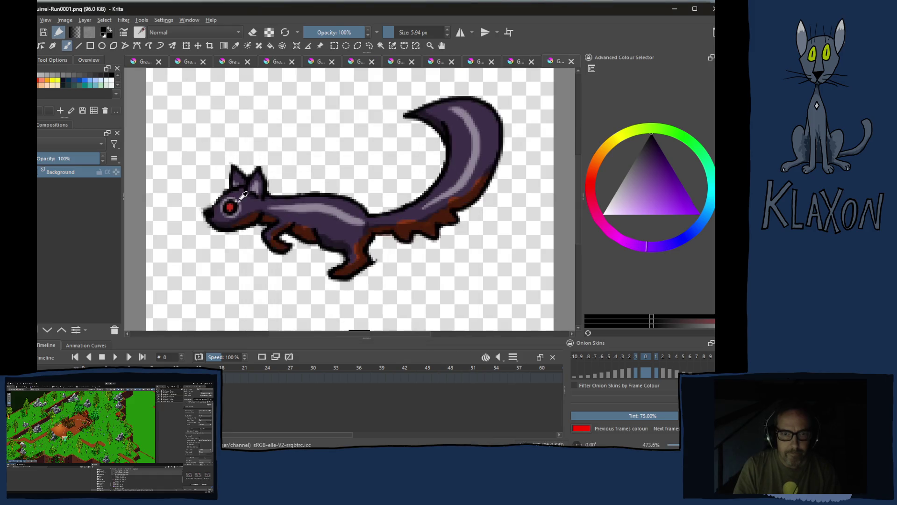
# Mirror Run0001 and Run0000 horizontally, save them as PNG, and close the last one.
pyautogui.press('m')
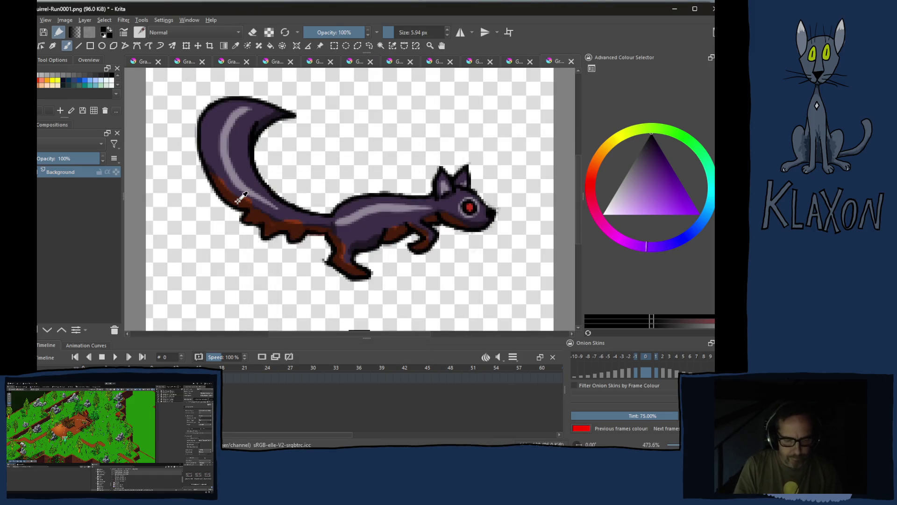
pyautogui.hotkey('ctrl', 's')
pyautogui.press('Return')
pyautogui.hotkey('ctrl', 'Tab')
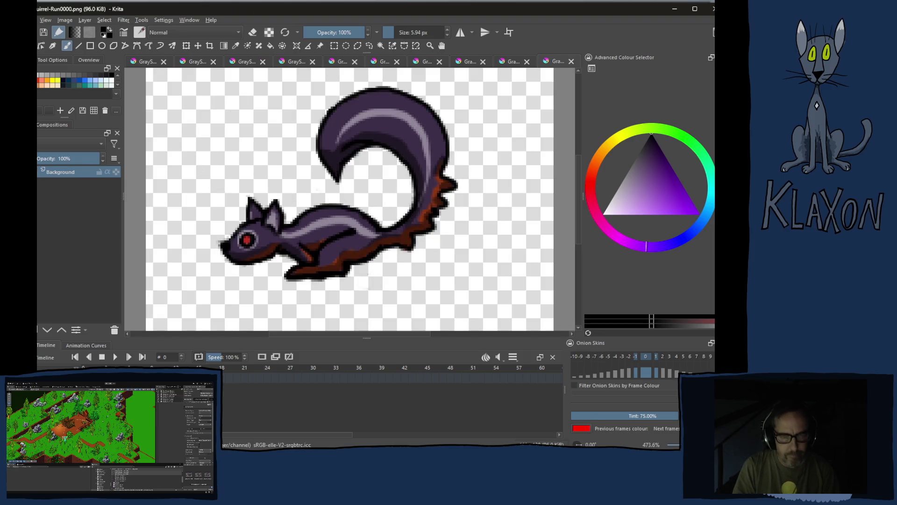
pyautogui.press('m')
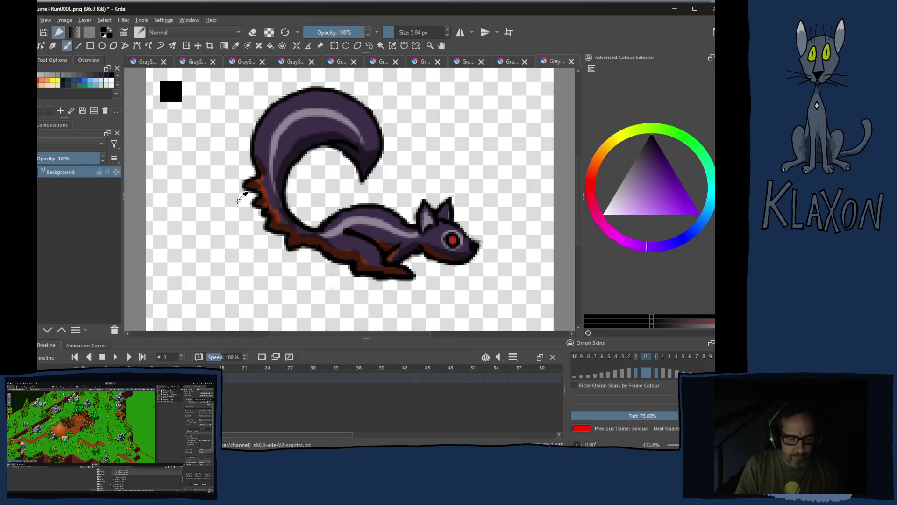
pyautogui.hotkey('ctrl', 's')
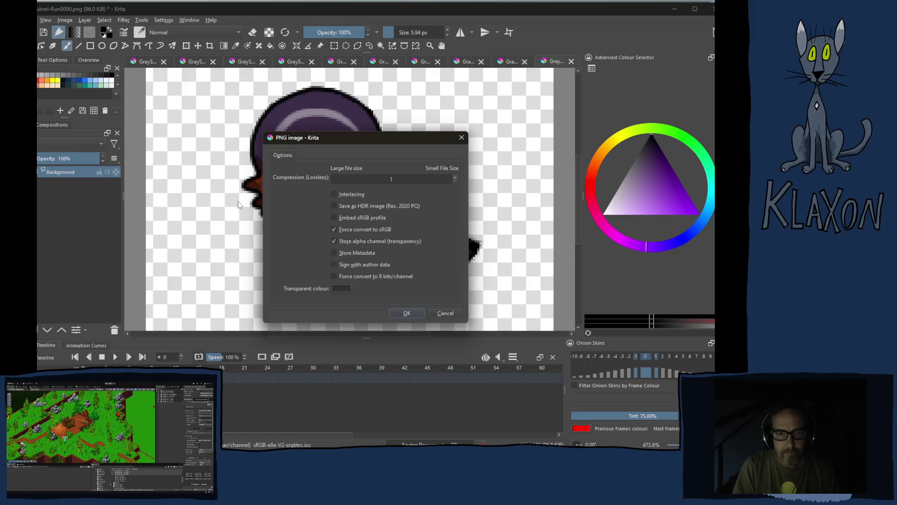
pyautogui.press('Return')
pyautogui.hotkey('ctrl', 'w')
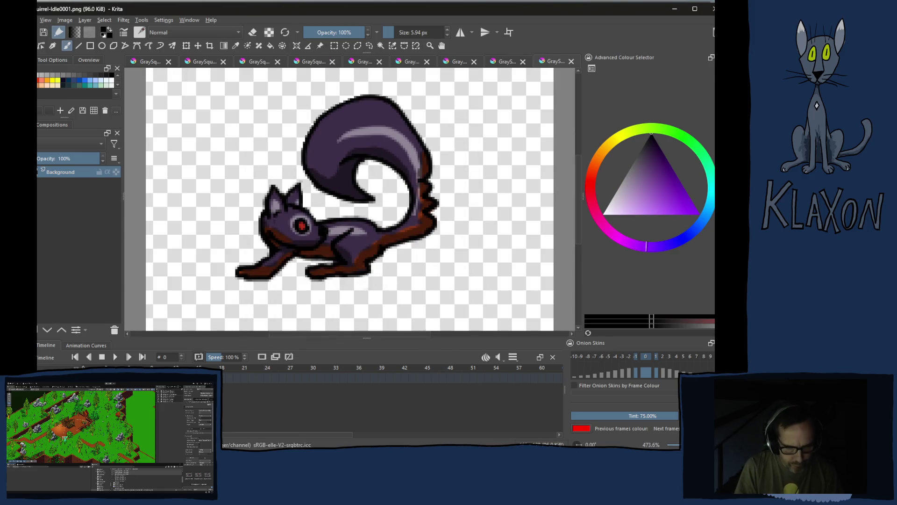
# Mirror the two idle frames horizontally, save each as PNG and close them.
pyautogui.press('m')
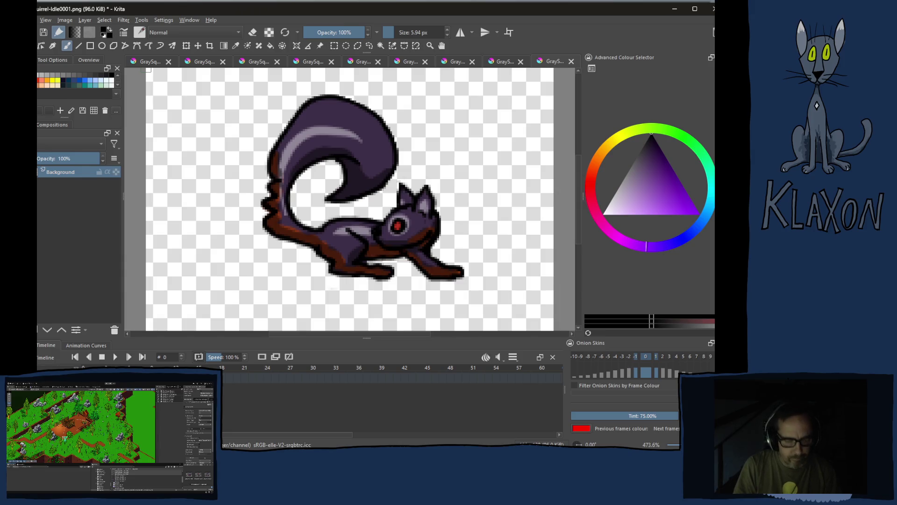
pyautogui.hotkey('ctrl', 's')
pyautogui.press('Return')
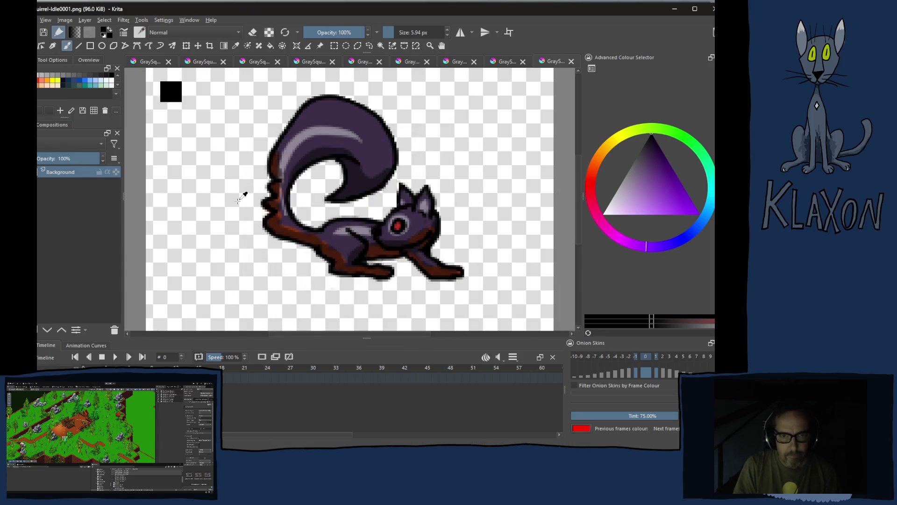
pyautogui.hotkey('ctrl', 'w')
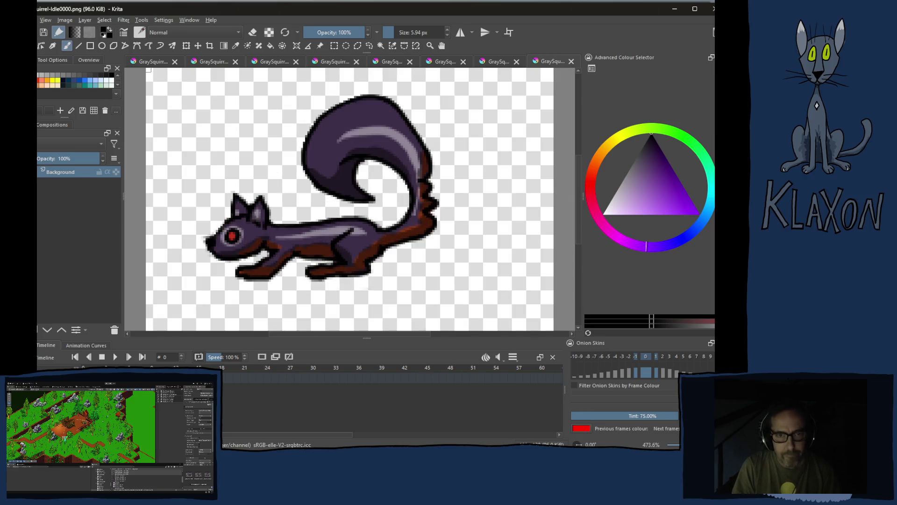
pyautogui.press('m')
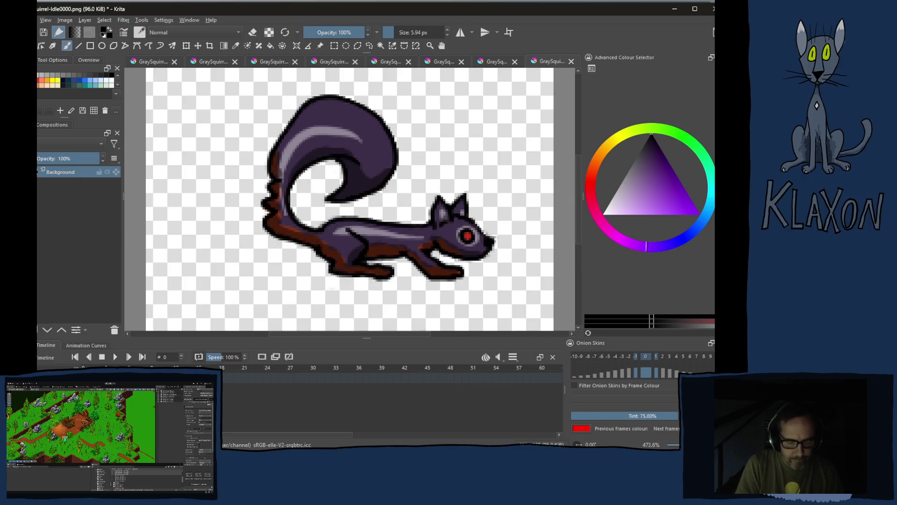
pyautogui.hotkey('ctrl', 's')
pyautogui.press('Return')
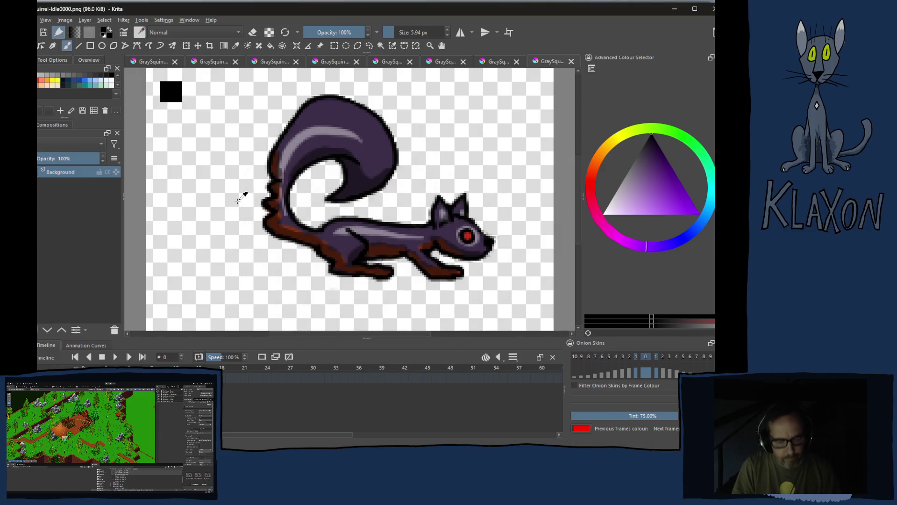
pyautogui.hotkey('ctrl', 'w')
# Mirror the three eating frames horizontally, save each as PNG and close them.
pyautogui.press('m')
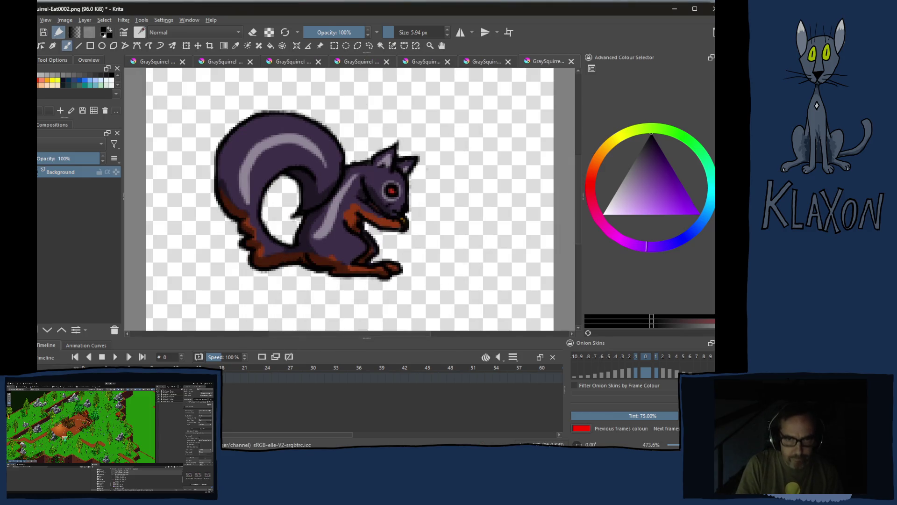
pyautogui.hotkey('ctrl', 's')
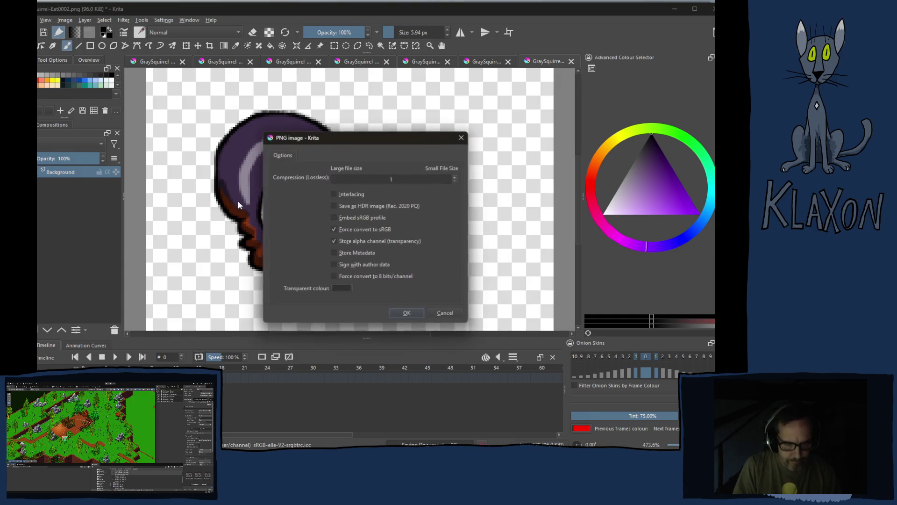
pyautogui.press('Return')
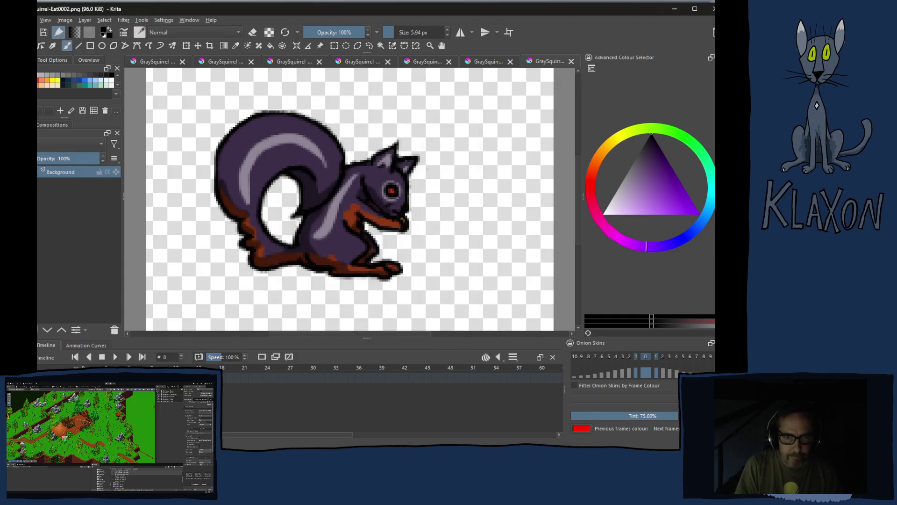
pyautogui.hotkey('ctrl', 'w')
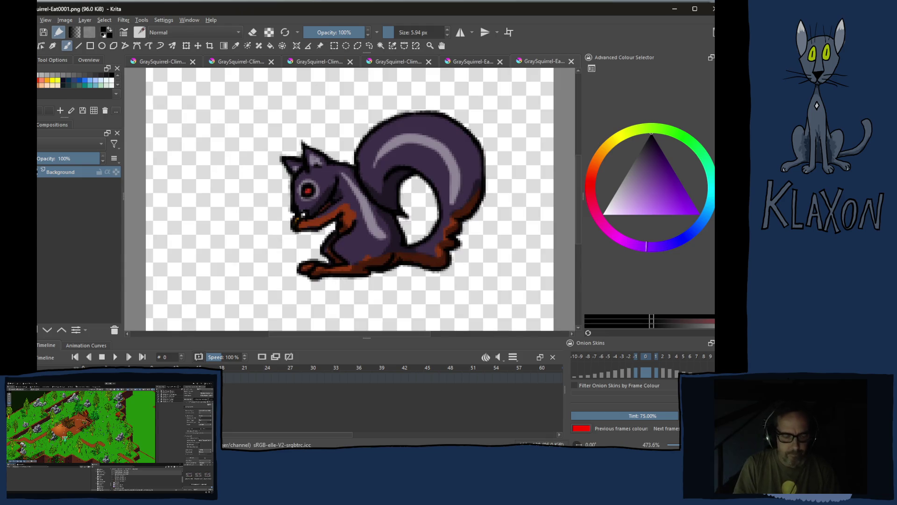
pyautogui.press('m')
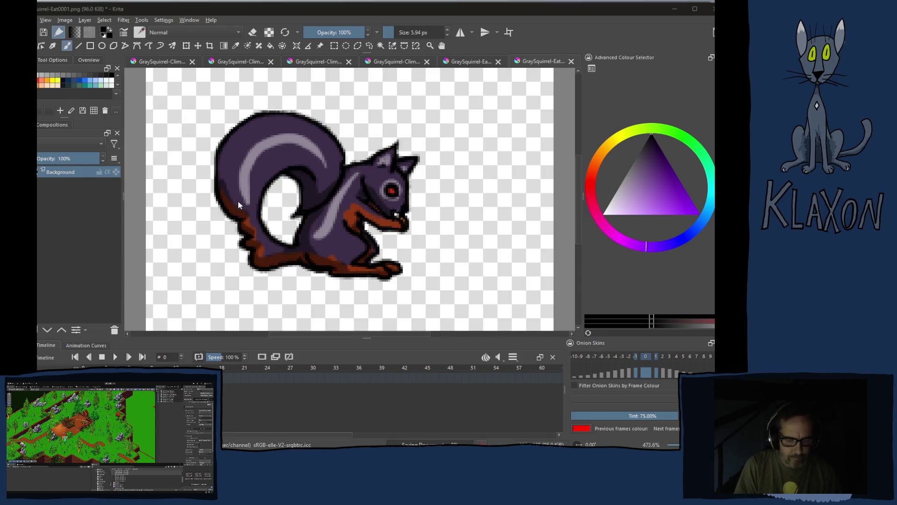
pyautogui.hotkey('ctrl', 's')
pyautogui.press('Return')
pyautogui.hotkey('ctrl', 'w')
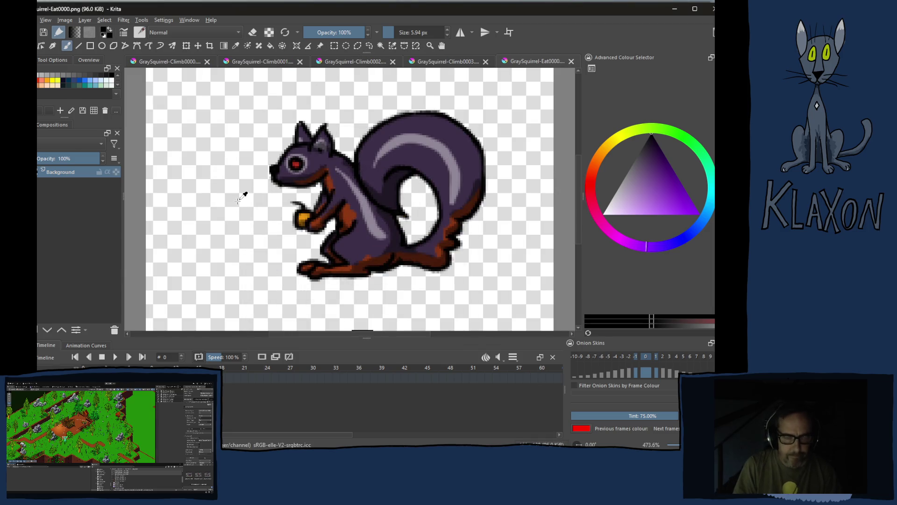
pyautogui.press('m')
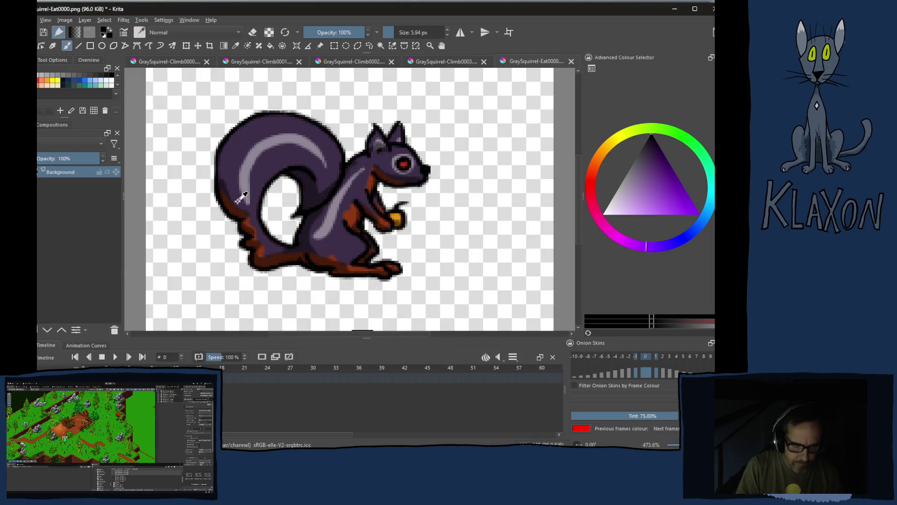
pyautogui.hotkey('ctrl', 's')
pyautogui.press('Return')
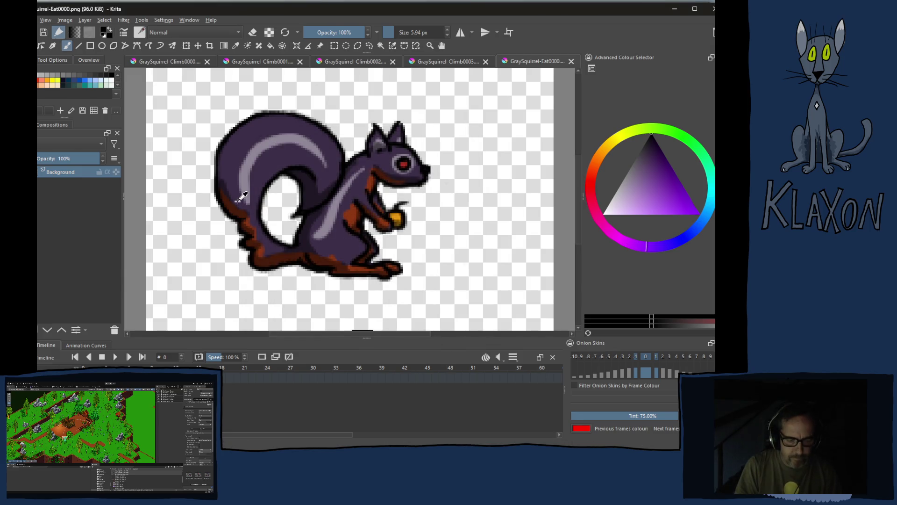
pyautogui.hotkey('ctrl', 'w')
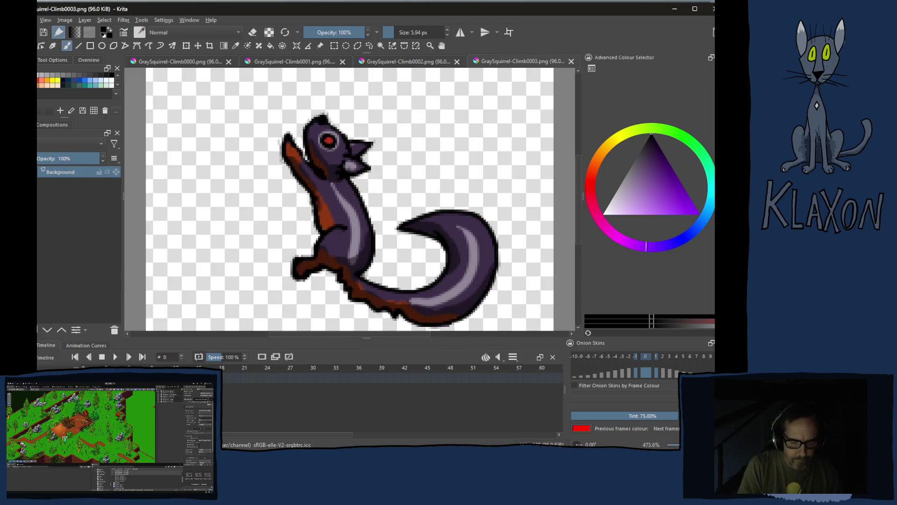
# Mirror Climb0003 and Climb0002 horizontally, save them as PNG and close them.
pyautogui.press('m')
pyautogui.hotkey('ctrl', 's')
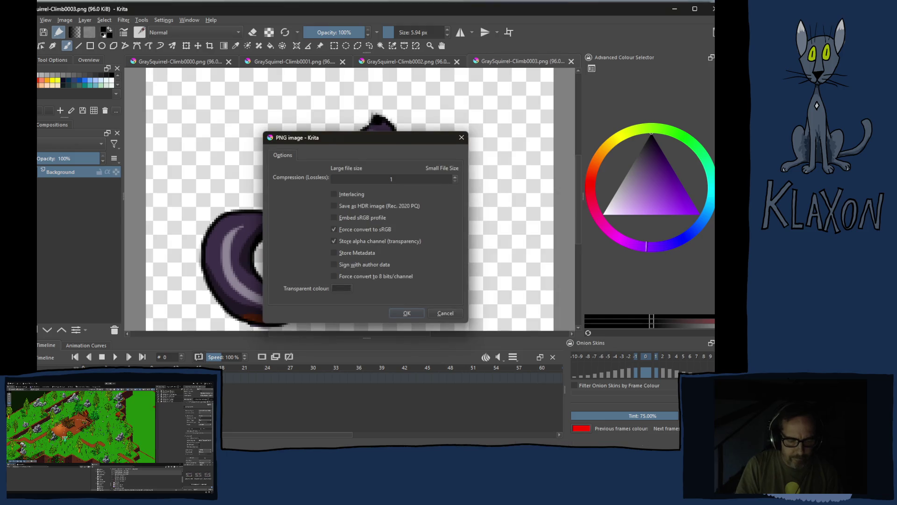
pyautogui.press('Return')
pyautogui.hotkey('ctrl', 'w')
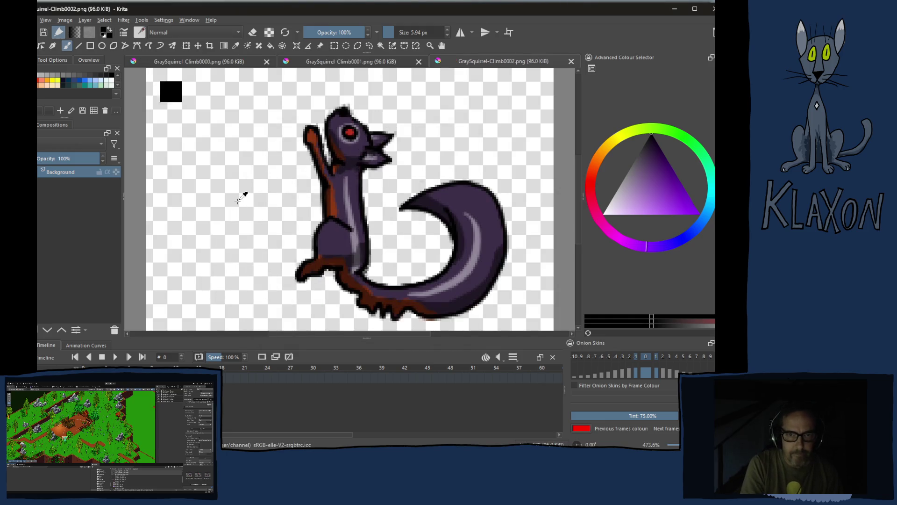
pyautogui.press('m')
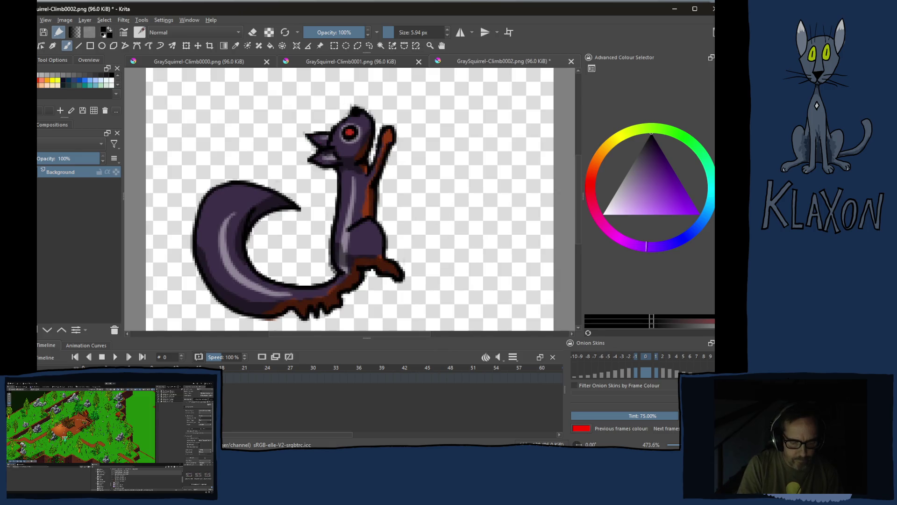
pyautogui.hotkey('ctrl', 's')
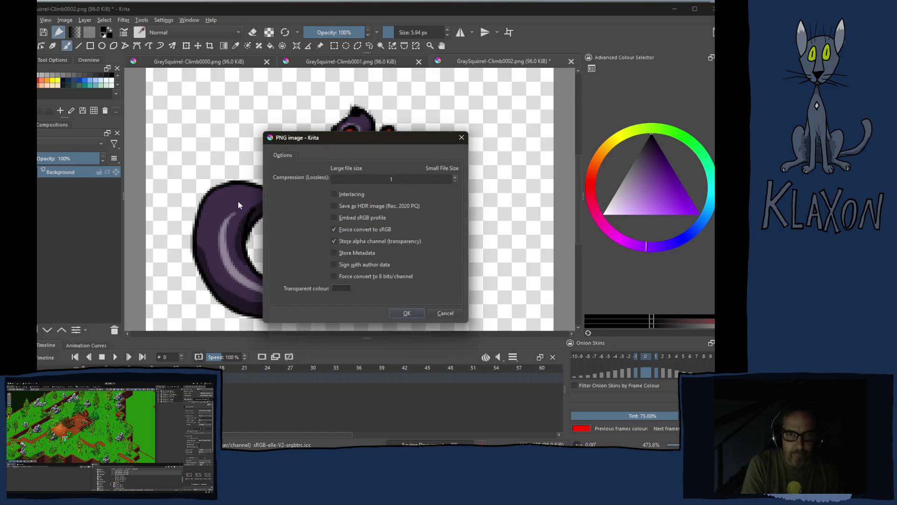
pyautogui.press('Return')
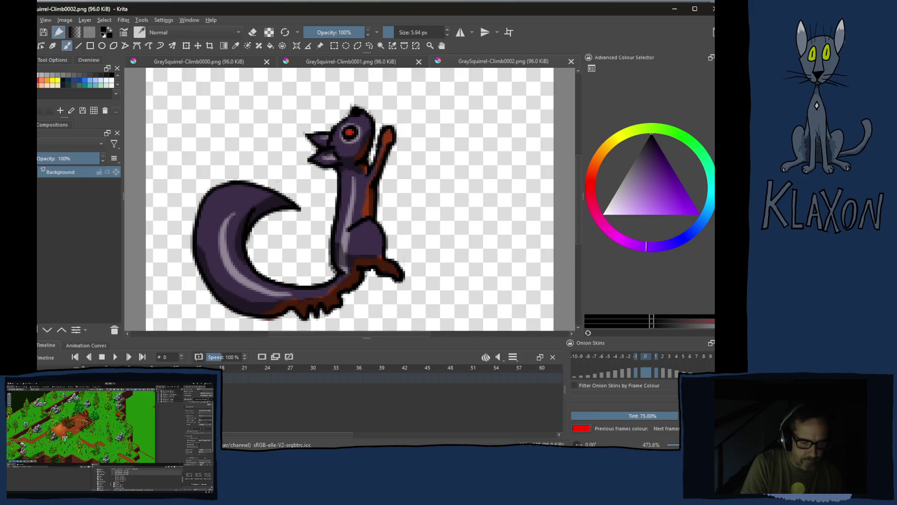
pyautogui.hotkey('ctrl', 'w')
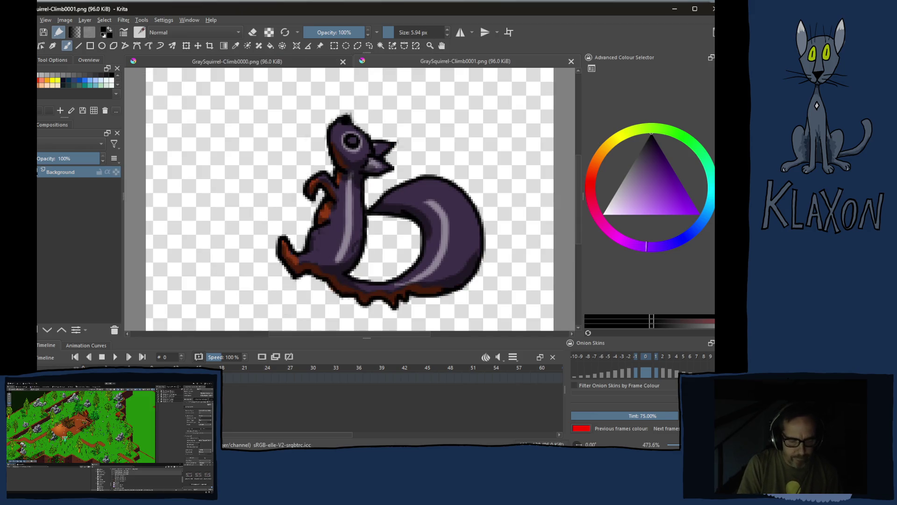
# Mirror Climb0001 and Climb0000 horizontally, save them as PNG and close them.
pyautogui.hotkey('ctrl', 'shift', 'm')
pyautogui.hotkey('ctrl', 's')
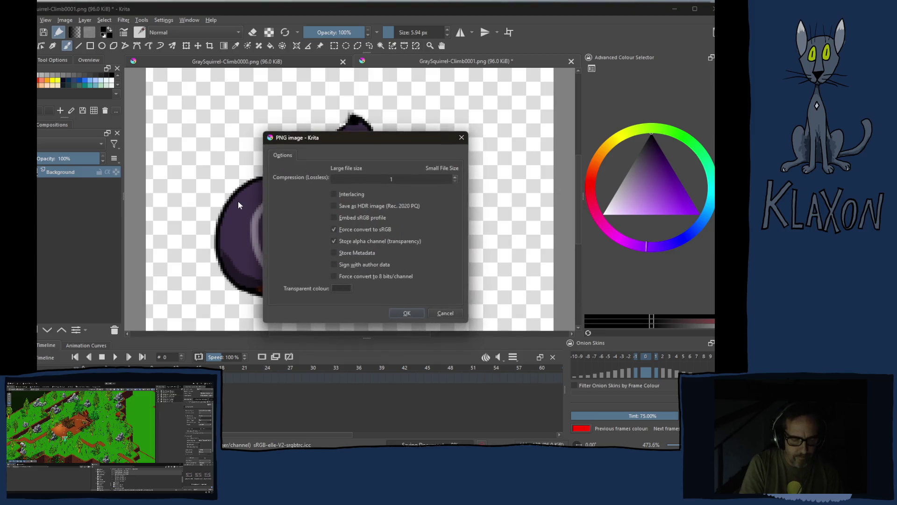
pyautogui.press('Return')
pyautogui.hotkey('ctrl', 'w')
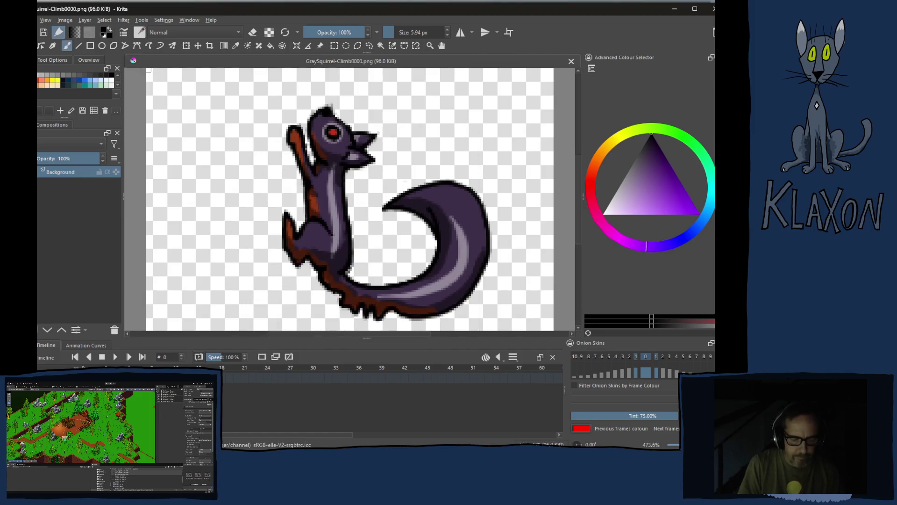
pyautogui.hotkey('ctrl', 'shift', 'm')
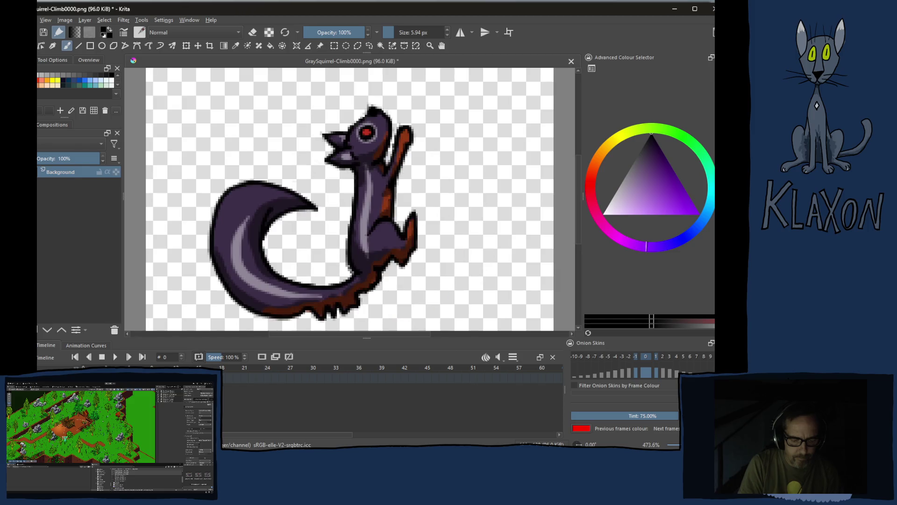
pyautogui.hotkey('ctrl', 's')
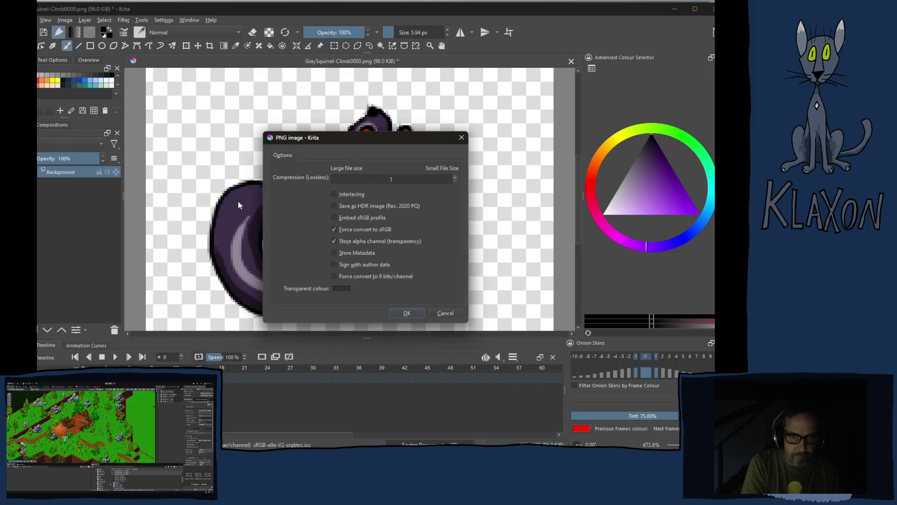
pyautogui.press('Return')
pyautogui.hotkey('ctrl', 'w')
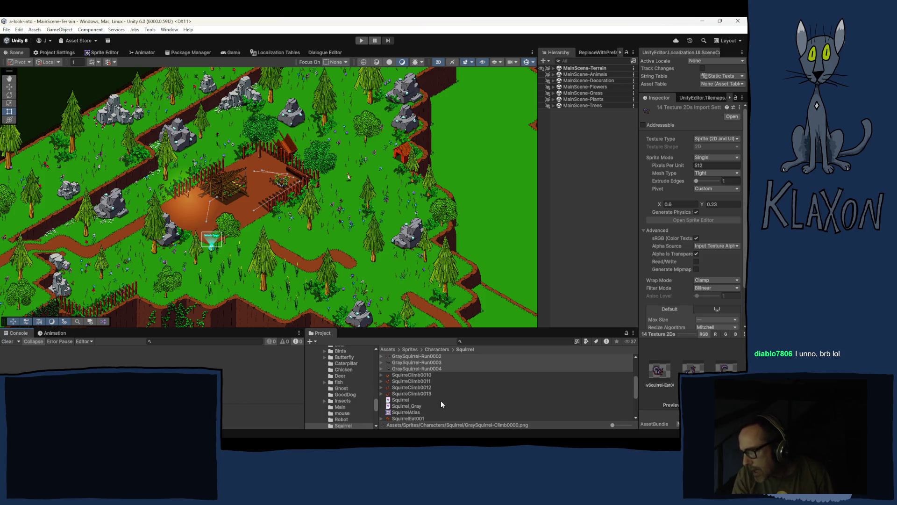
# Drag the GraySquirrel-Idle0000 sprite from Unity's Squirrel folder into the Krita icon image.
pyautogui.scroll(-2, 441, 400)
pyautogui.scroll(-2, 428, 385)
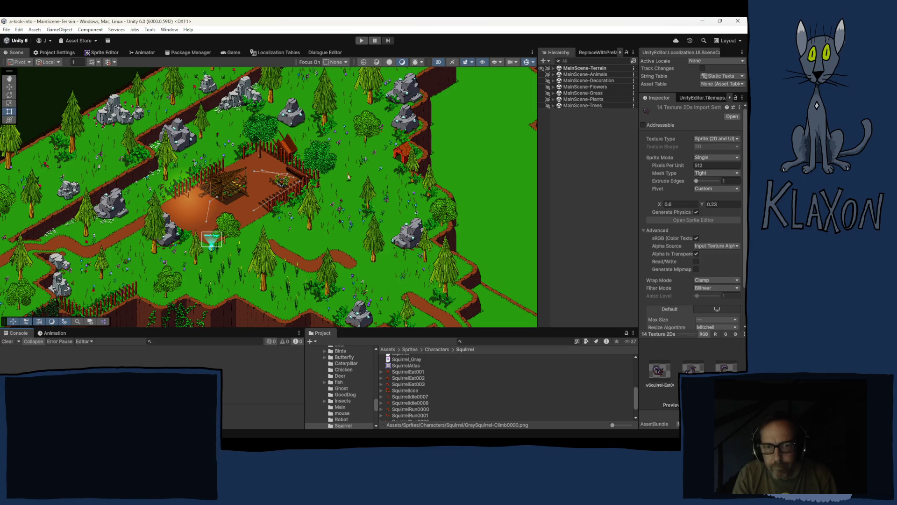
pyautogui.scroll(5, 404, 389)
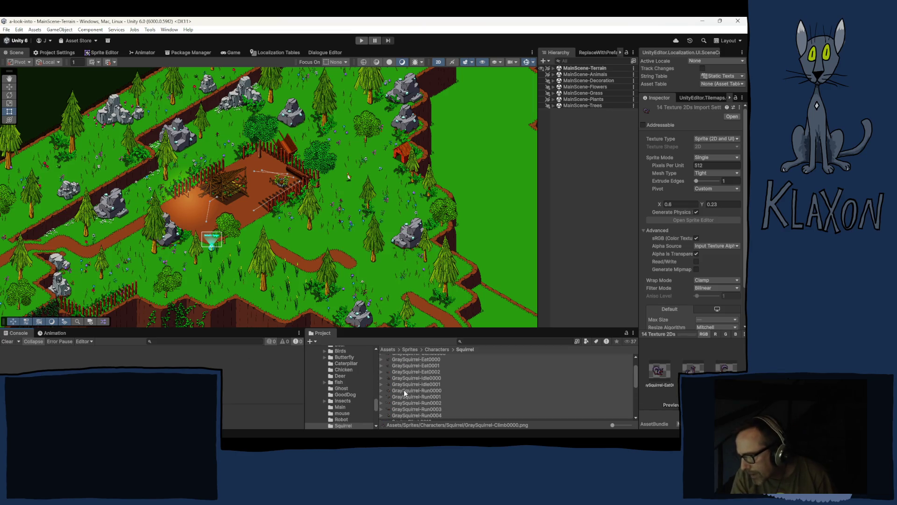
pyautogui.click(417, 377)
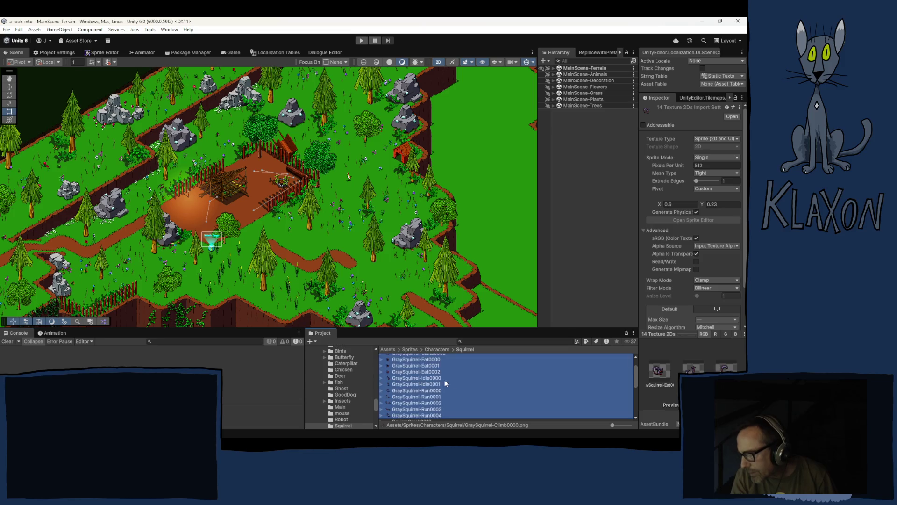
pyautogui.moveTo(419, 379); pyautogui.dragTo(248, 352)
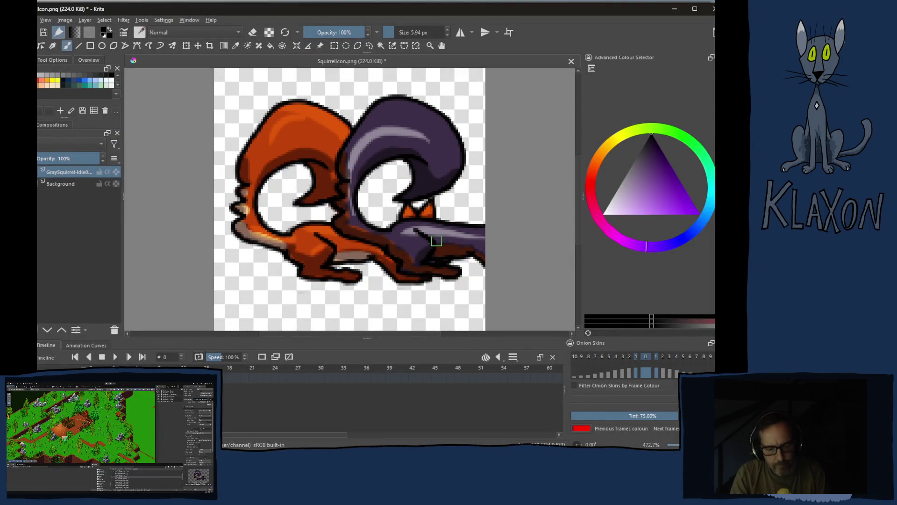
# Align the gray squirrel layer over the orange squirrel, one pixel higher, and begin exporting.
pyautogui.press('t')
pyautogui.moveTo(436, 240)
pyautogui.mouseDown()
pyautogui.moveTo(340, 241)
pyautogui.moveTo(351, 245)
pyautogui.mouseUp()
pyautogui.press('Up')
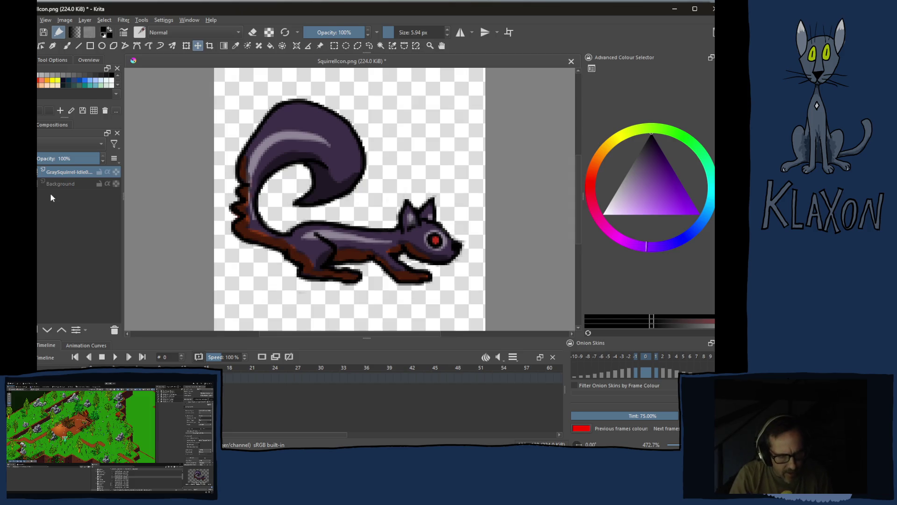
pyautogui.hotkey('ctrl', 'shift', 'e')
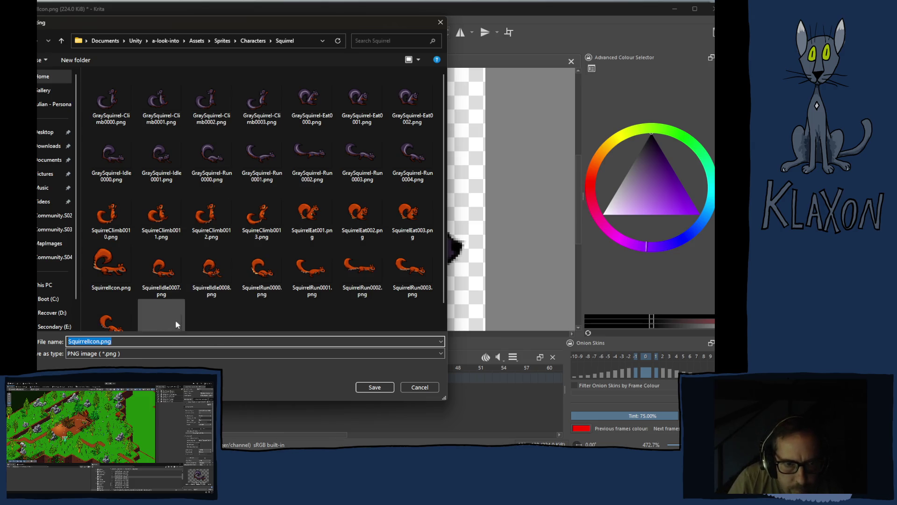
# Export the icon as GraySquirrel-Icon.png, accepting the default PNG options.
pyautogui.scroll(-1, 195, 312)
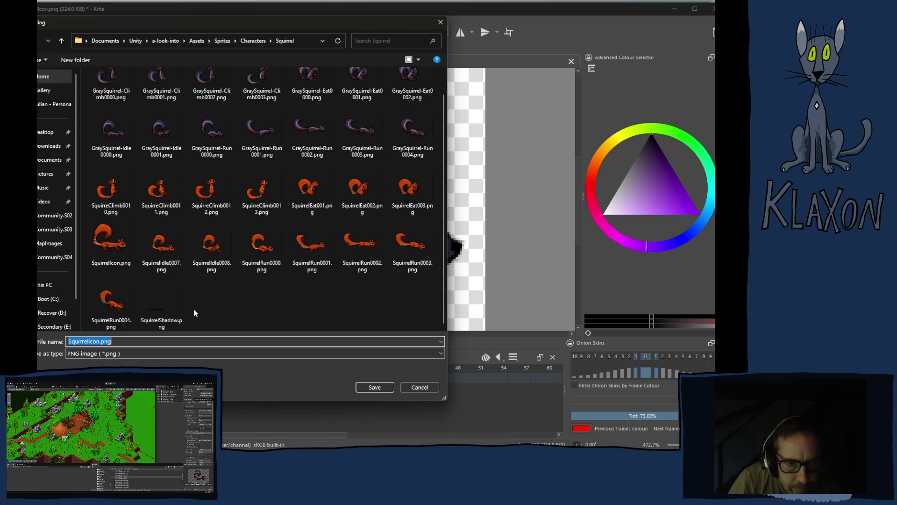
pyautogui.click(112, 255)
pyautogui.click(74, 341)
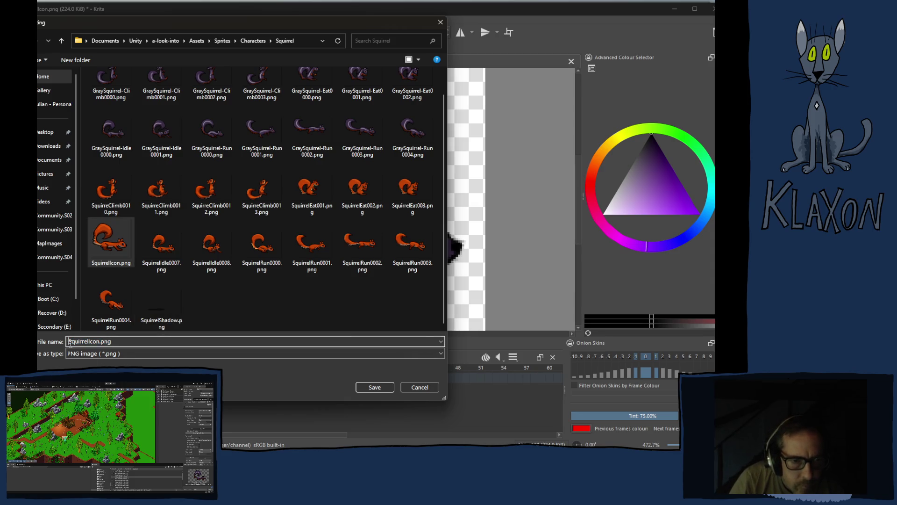
pyautogui.write('Gray')
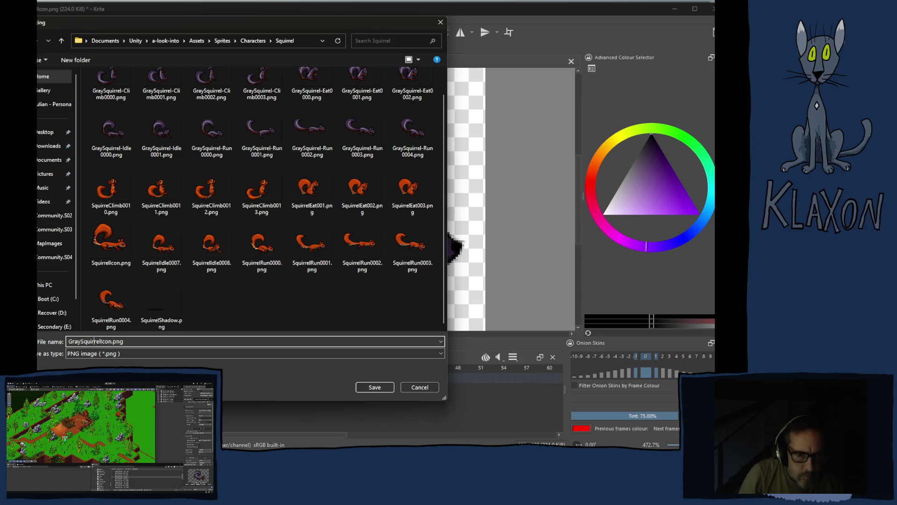
pyautogui.press('Right')
pyautogui.write('-')
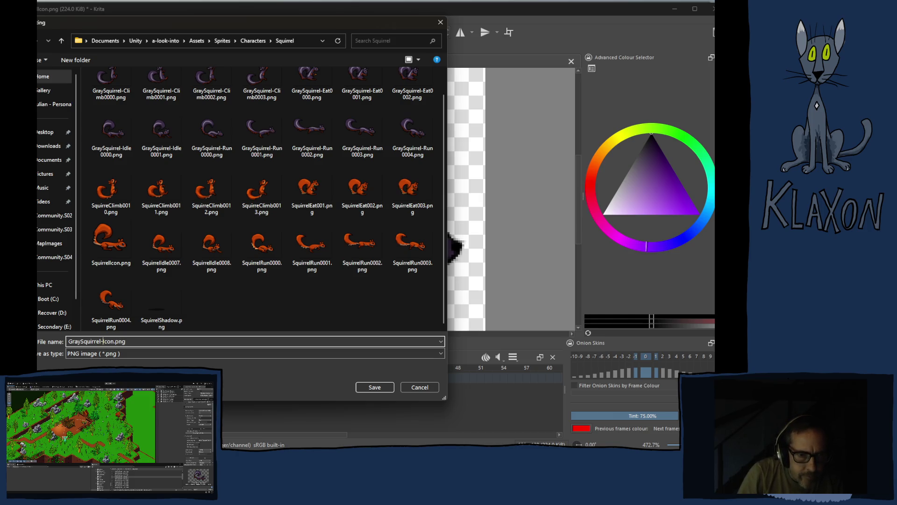
pyautogui.press('Return')
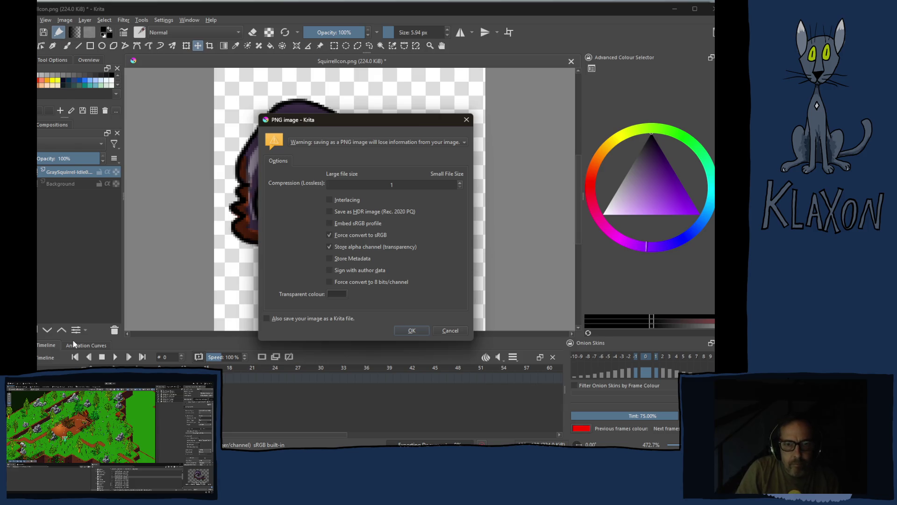
pyautogui.press('Return')
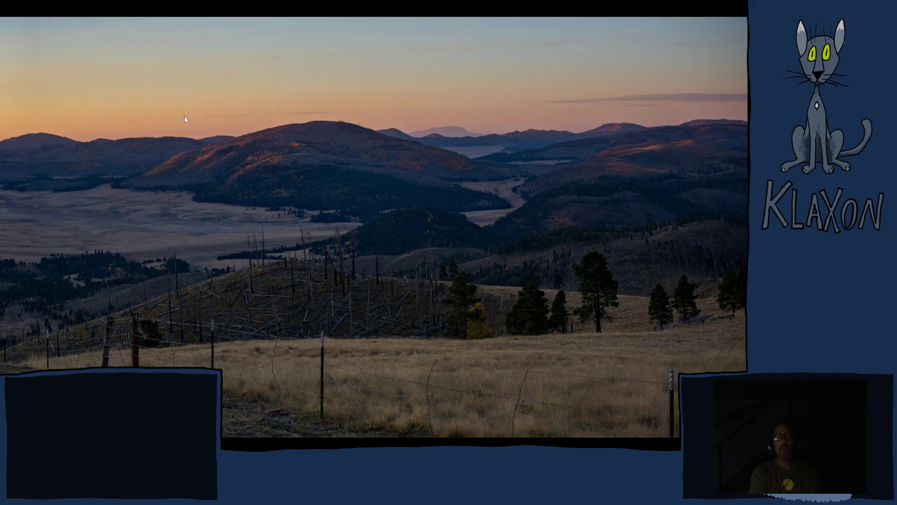
pyautogui.rightClick(170, 110)
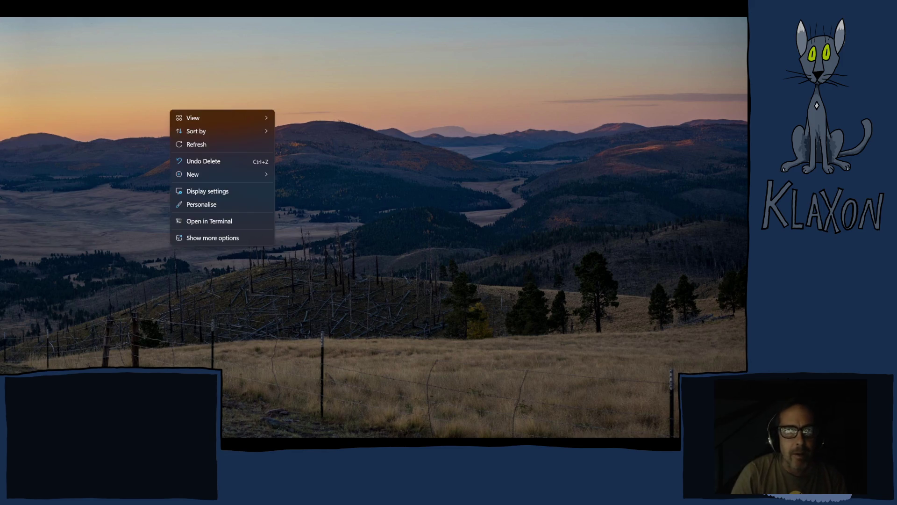
pyautogui.press('Escape')
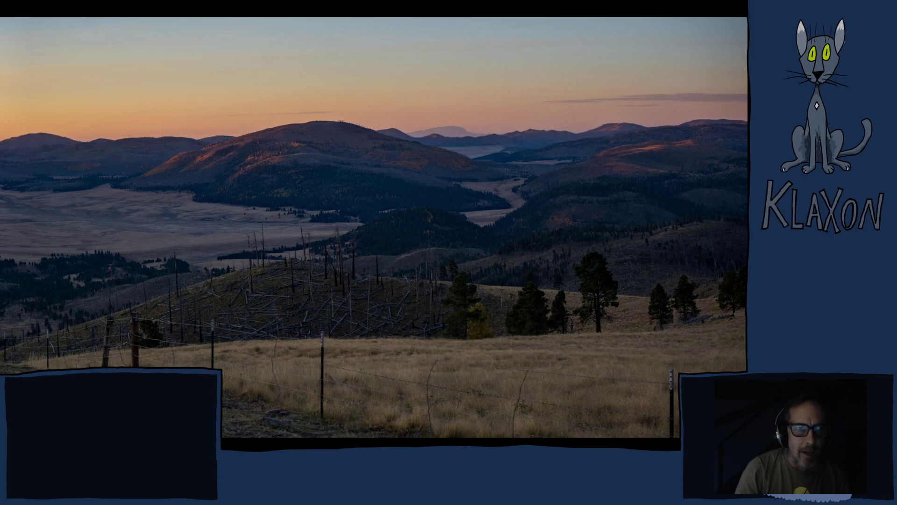